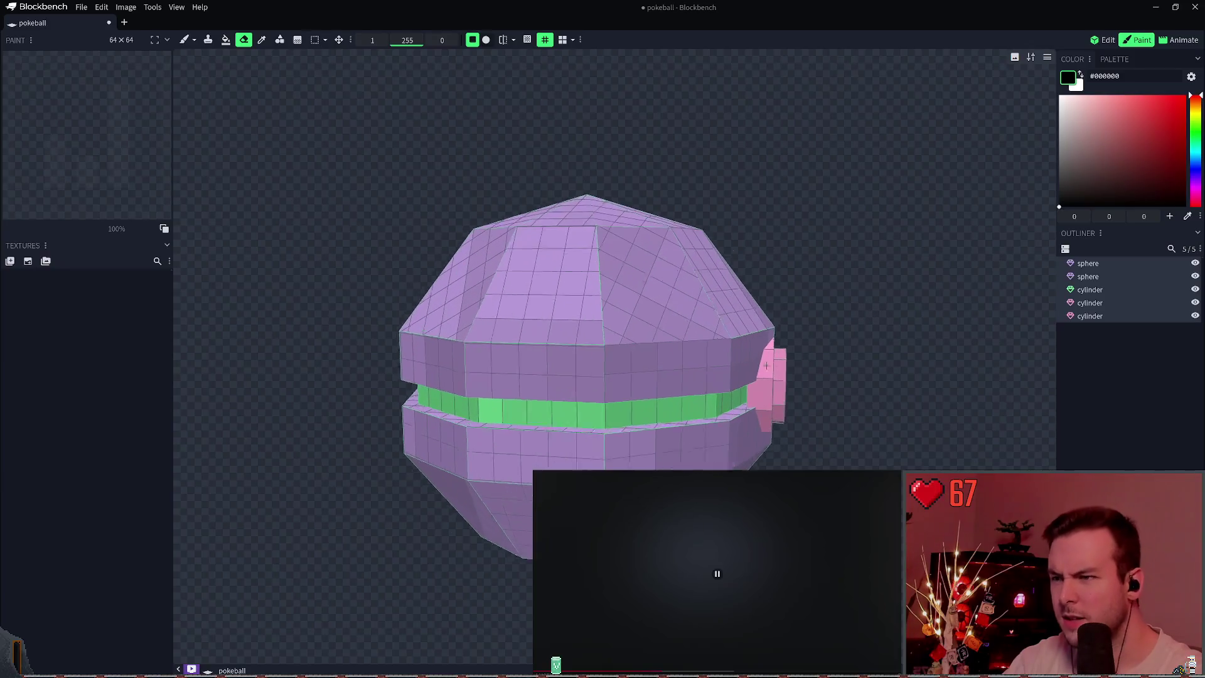
{"action": "scroll", "coordinate": [613, 330], "scroll_direction": "up", "scroll_amount": 2}
Hide the lower sphere and three cylinders, select the upper sphere, and enter Edit mode.
{"action": "scroll", "coordinate": [828, 303], "scroll_direction": "down", "scroll_amount": 8}
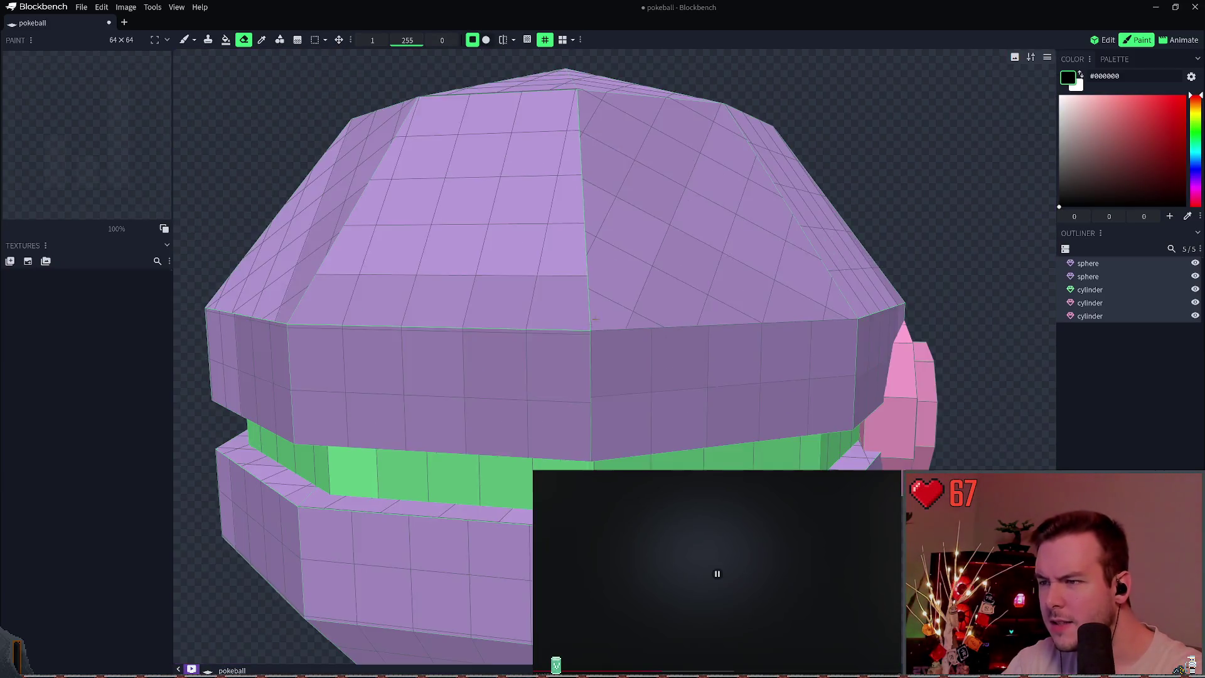
{"action": "left_click_drag", "start_coordinate": [828, 302], "coordinate": [837, 320]}
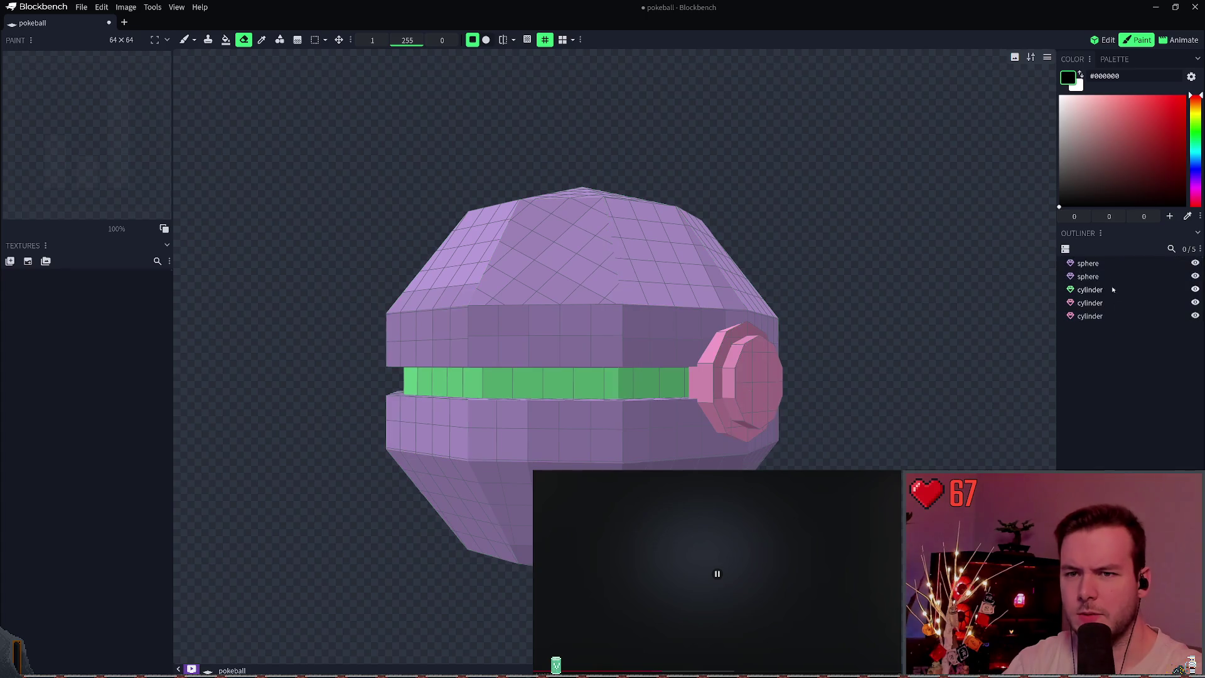
{"action": "left_click_drag", "start_coordinate": [1195, 276], "coordinate": [1195, 315]}
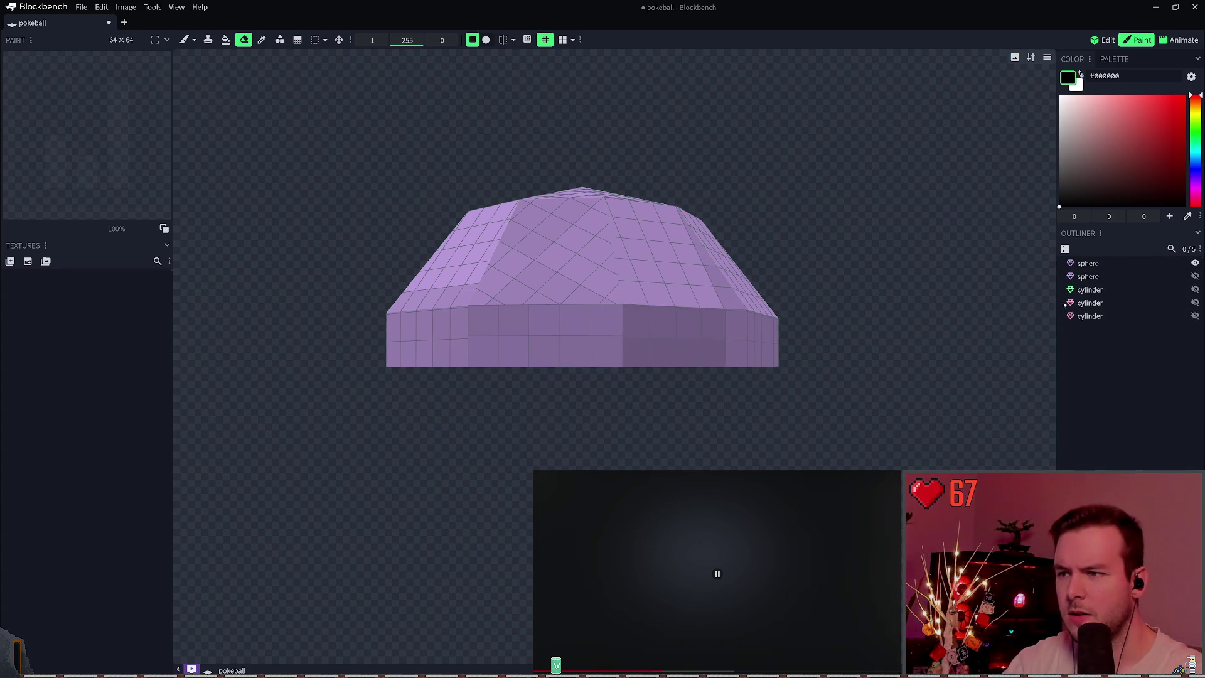
{"action": "left_click", "coordinate": [631, 284]}
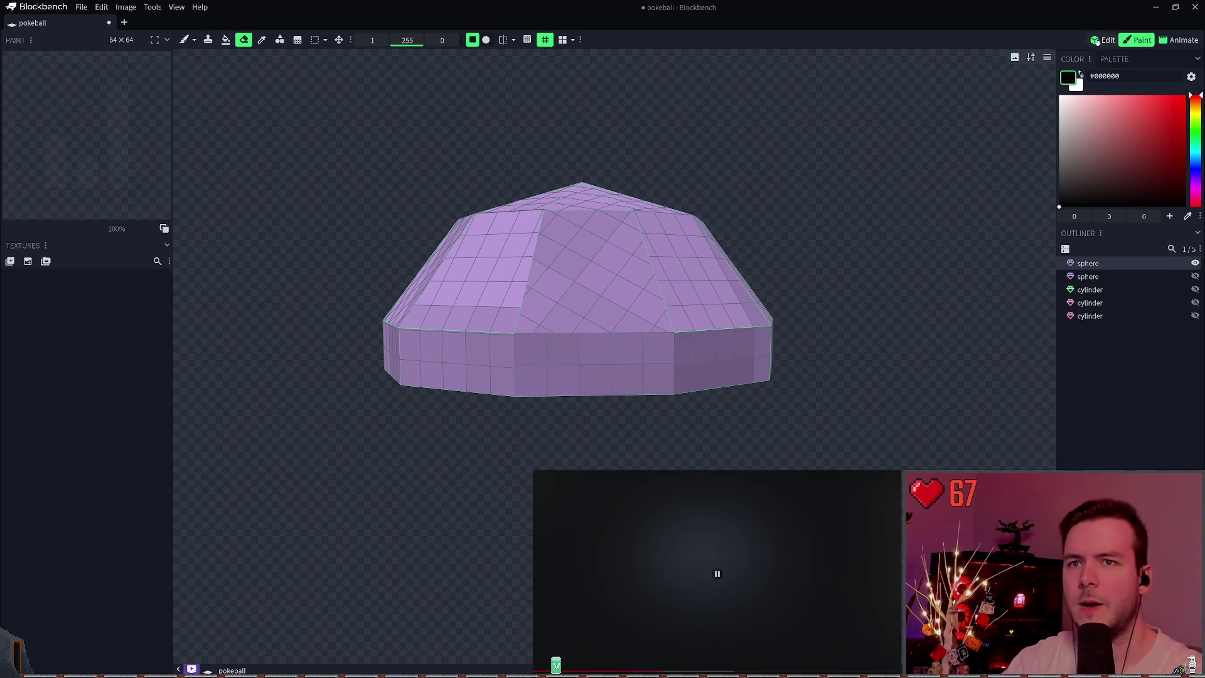
{"action": "left_click", "coordinate": [1103, 40]}
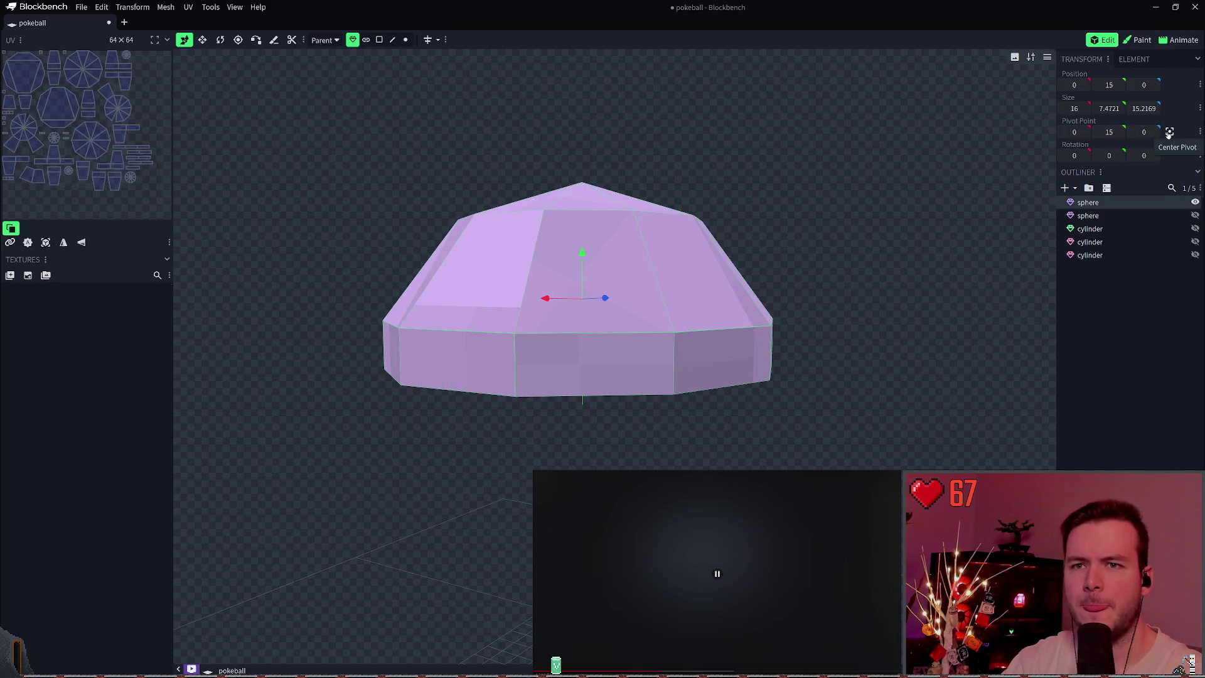
{"action": "right_click", "coordinate": [751, 165]}
{"action": "key", "text": "Escape"}
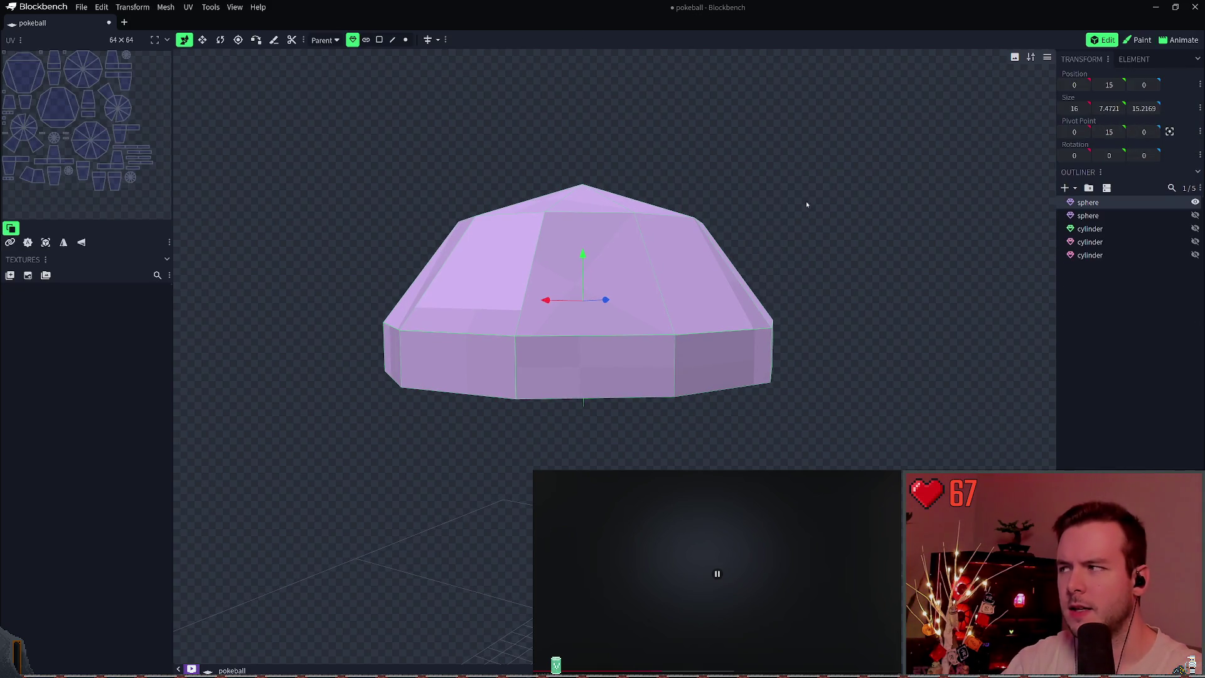
{"action": "mouse_move", "coordinate": [806, 204]}
{"action": "left_mouse_down"}
{"action": "mouse_move", "coordinate": [794, 220]}
{"action": "mouse_move", "coordinate": [786, 212]}
{"action": "mouse_move", "coordinate": [754, 293]}
{"action": "mouse_move", "coordinate": [731, 266]}
{"action": "mouse_move", "coordinate": [716, 294]}
{"action": "mouse_move", "coordinate": [702, 278]}
{"action": "mouse_move", "coordinate": [715, 71]}
{"action": "mouse_move", "coordinate": [717, 83]}
{"action": "mouse_move", "coordinate": [852, 103]}
{"action": "mouse_move", "coordinate": [853, 89]}
{"action": "mouse_move", "coordinate": [747, 96]}
{"action": "left_mouse_up"}
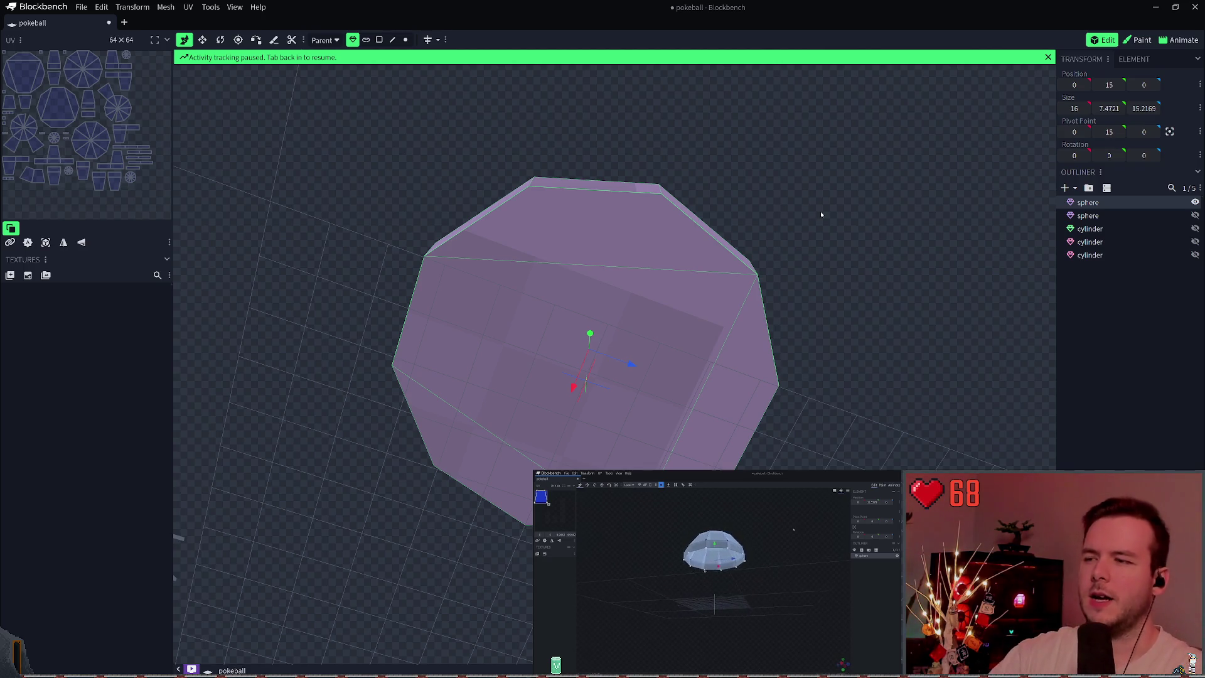
Select both sphere halves in the outliner and delete them, keeping the three cylinders.
{"action": "left_click", "coordinate": [820, 215]}
{"action": "mouse_move", "coordinate": [699, 271]}
{"action": "left_mouse_down"}
{"action": "mouse_move", "coordinate": [820, 232]}
{"action": "mouse_move", "coordinate": [807, 237]}
{"action": "mouse_move", "coordinate": [780, 318]}
{"action": "mouse_move", "coordinate": [787, 334]}
{"action": "mouse_move", "coordinate": [770, 317]}
{"action": "left_mouse_up"}
{"action": "left_click", "coordinate": [1077, 285]}
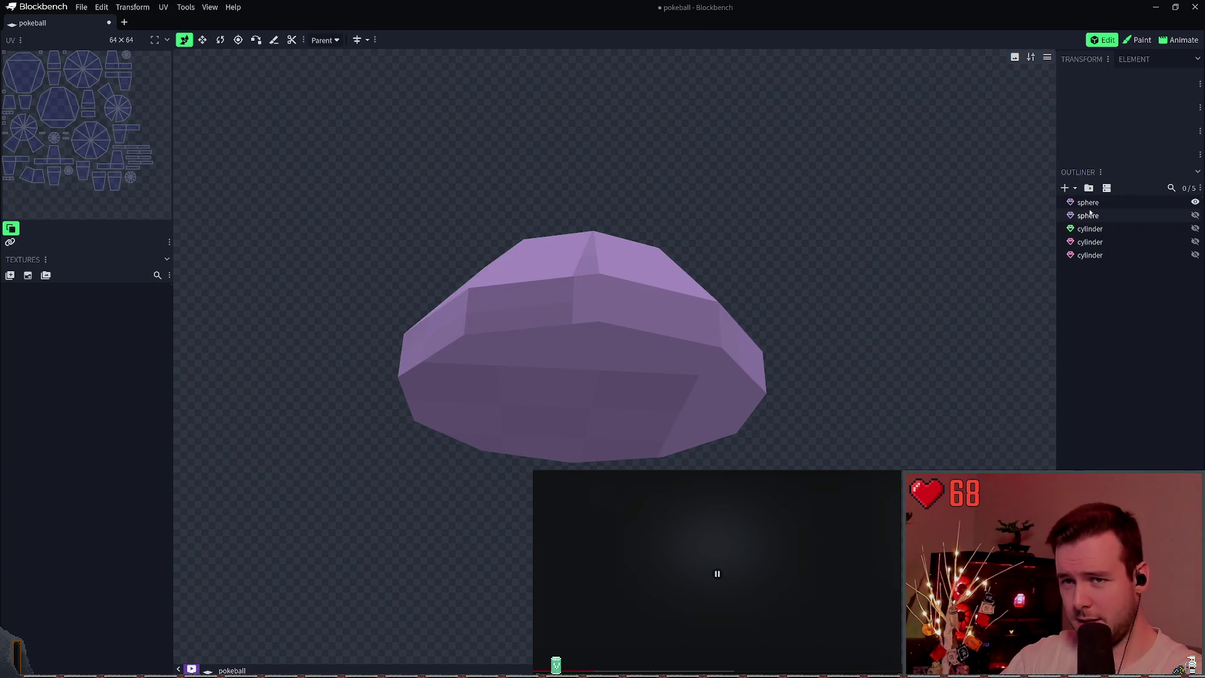
{"action": "left_click", "coordinate": [1114, 204], "text": "shift"}
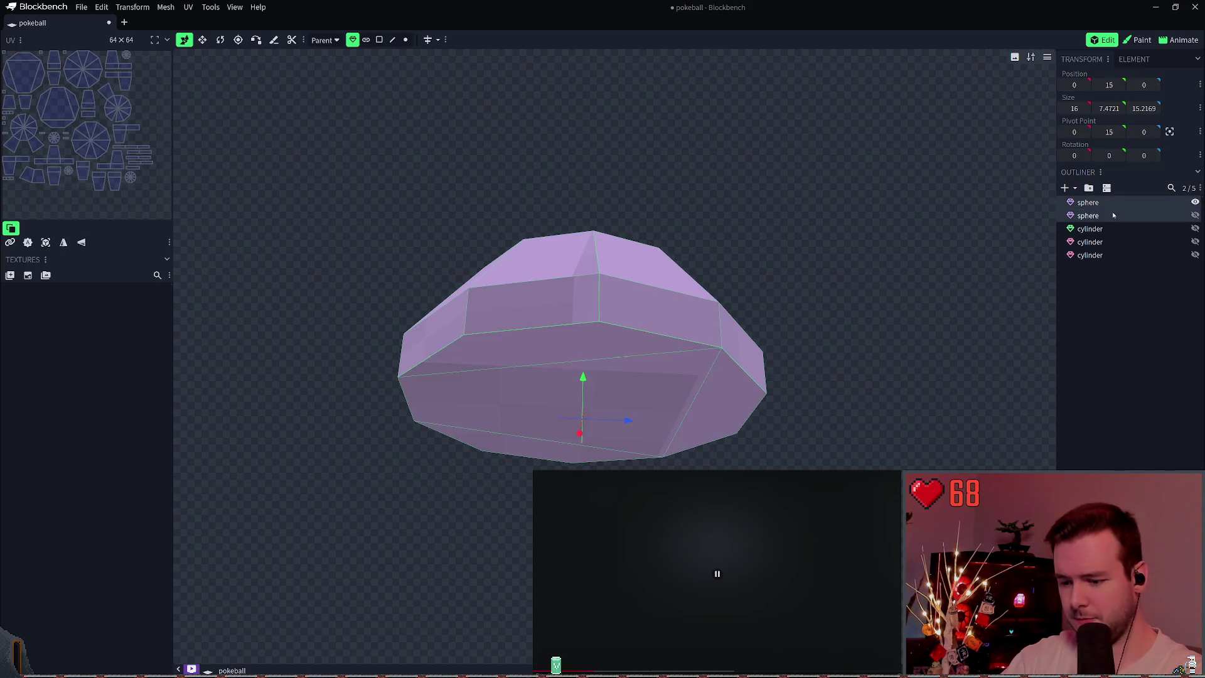
{"action": "key", "text": "Delete"}
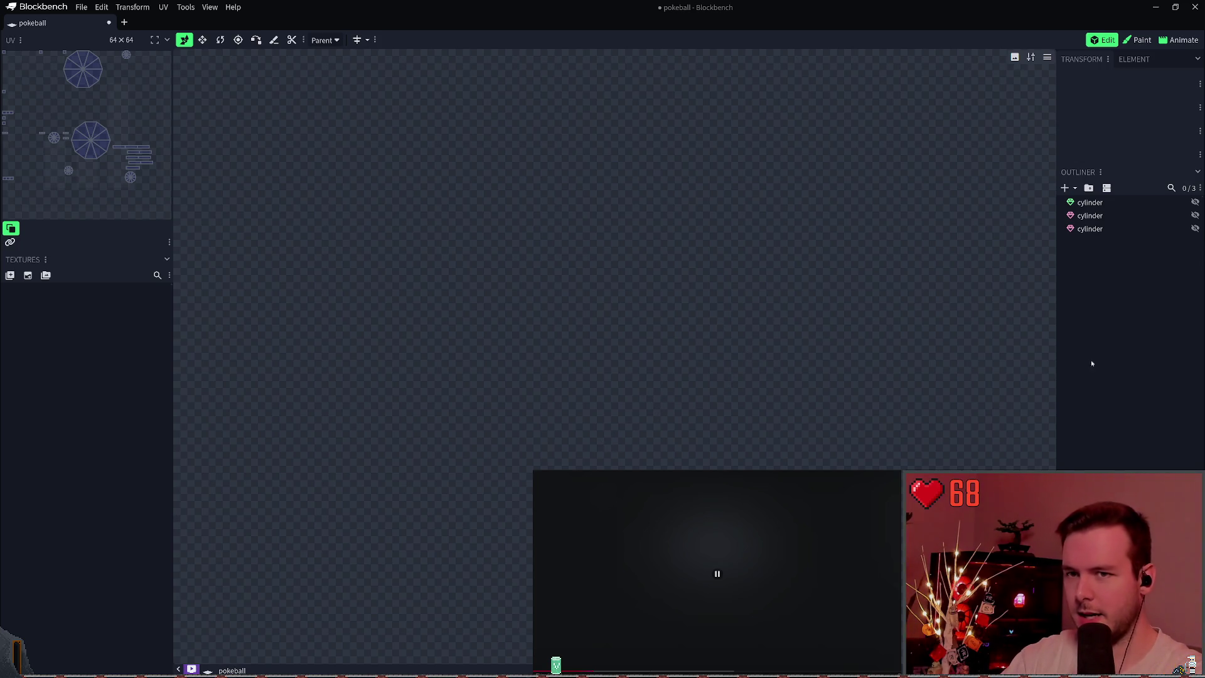
{"action": "right_click", "coordinate": [1104, 278]}
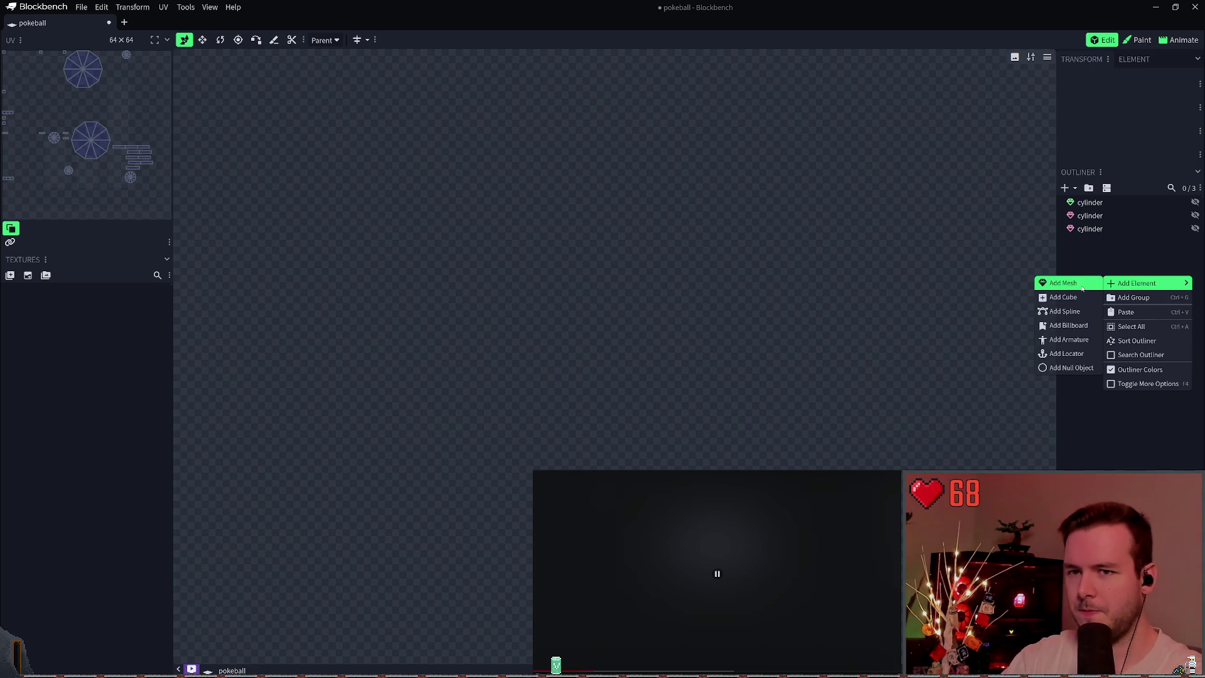
Add a new sphere mesh with diameter 16 and 10 sides.
{"action": "left_click", "coordinate": [1080, 285]}
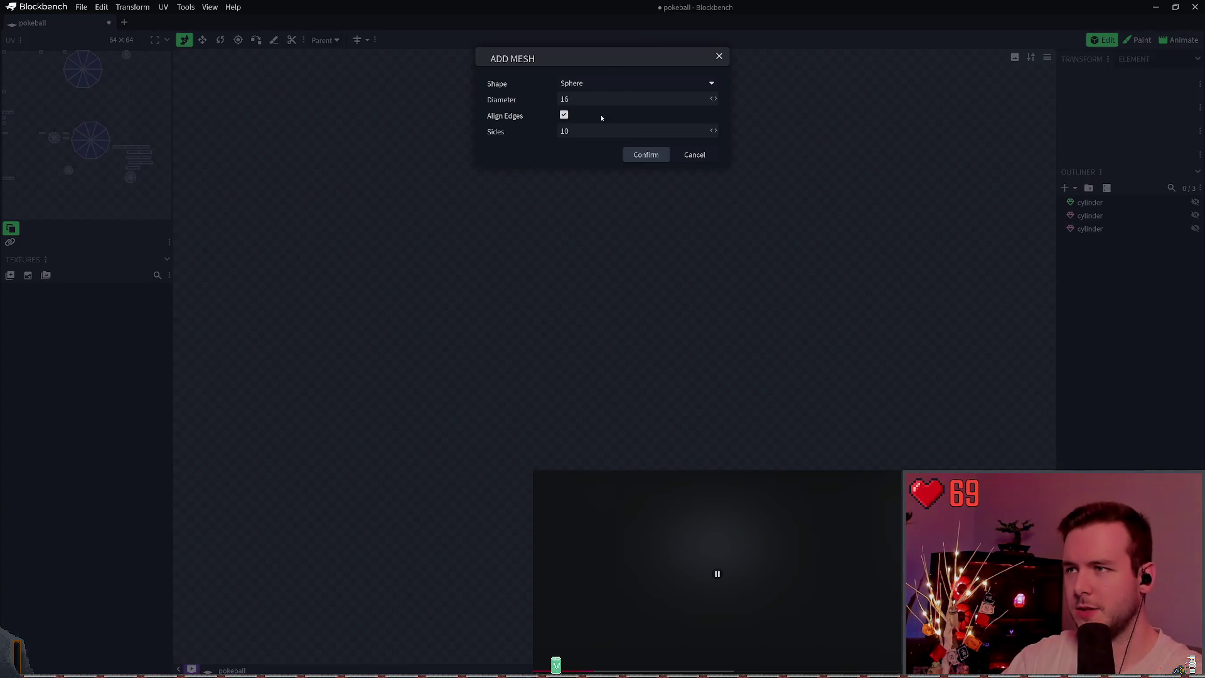
{"action": "left_click", "coordinate": [630, 152]}
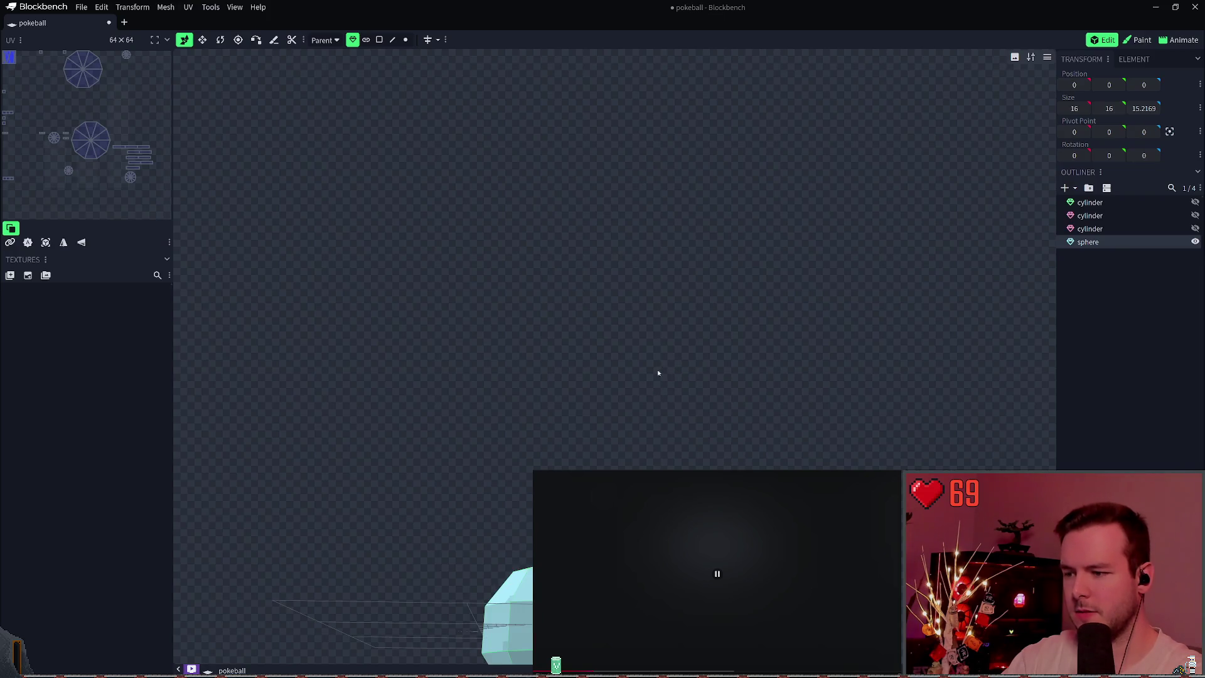
{"action": "mouse_move", "coordinate": [635, 441]}
{"action": "left_mouse_down"}
{"action": "mouse_move", "coordinate": [659, 331]}
{"action": "mouse_move", "coordinate": [704, 309]}
{"action": "mouse_move", "coordinate": [637, 339]}
{"action": "mouse_move", "coordinate": [643, 141]}
{"action": "mouse_move", "coordinate": [745, 180]}
{"action": "mouse_move", "coordinate": [738, 270]}
{"action": "left_mouse_up"}
{"action": "scroll", "coordinate": [721, 371], "scroll_direction": "up", "scroll_amount": 4}
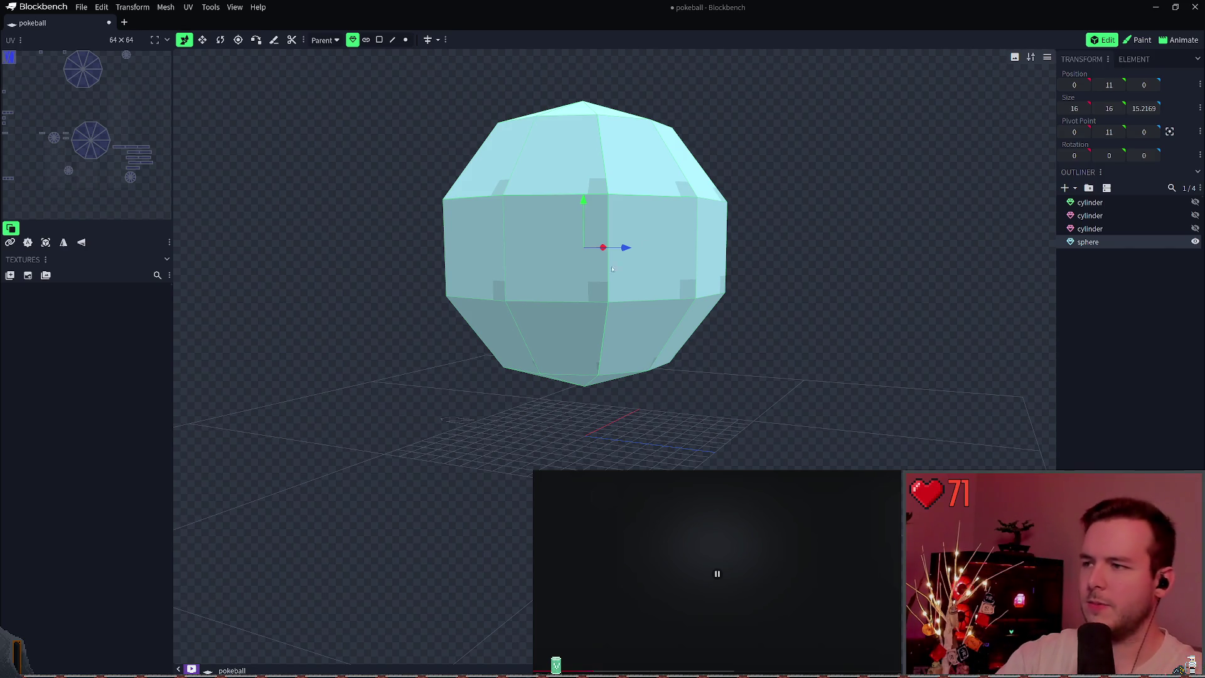
Raise the new sphere by one unit and save the project.
{"action": "right_click_drag", "start_coordinate": [605, 230], "coordinate": [619, 230]}
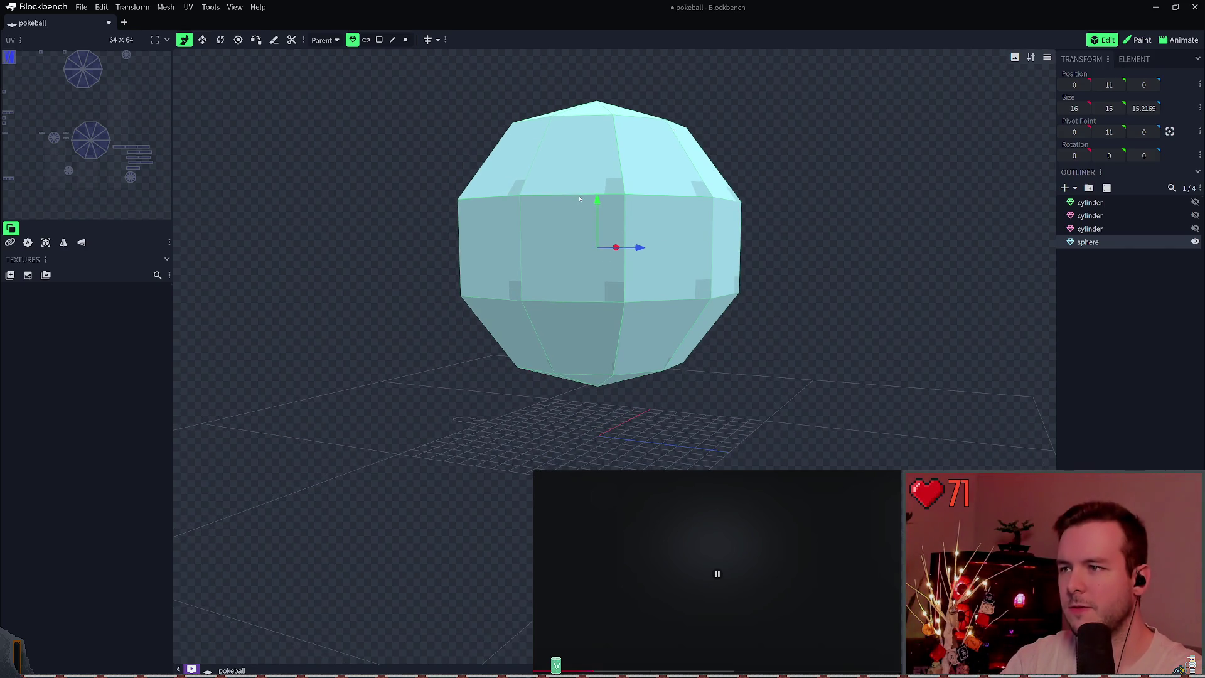
{"action": "left_click_drag", "start_coordinate": [600, 208], "coordinate": [600, 188]}
{"action": "key", "text": "ctrl+s"}
{"action": "right_click", "coordinate": [806, 158]}
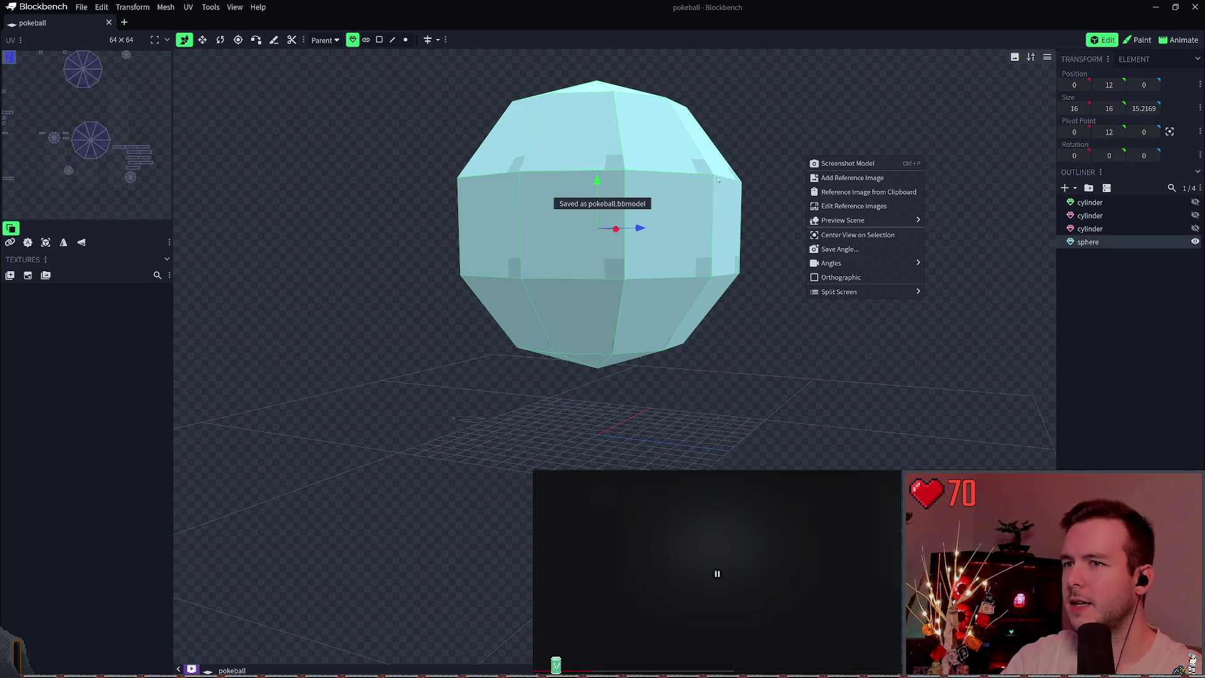
{"action": "left_click", "coordinate": [718, 180]}
{"action": "mouse_move", "coordinate": [744, 182]}
{"action": "left_mouse_down"}
{"action": "mouse_move", "coordinate": [783, 180]}
{"action": "mouse_move", "coordinate": [791, 157]}
{"action": "mouse_move", "coordinate": [796, 167]}
{"action": "mouse_move", "coordinate": [491, 293]}
{"action": "left_mouse_up"}
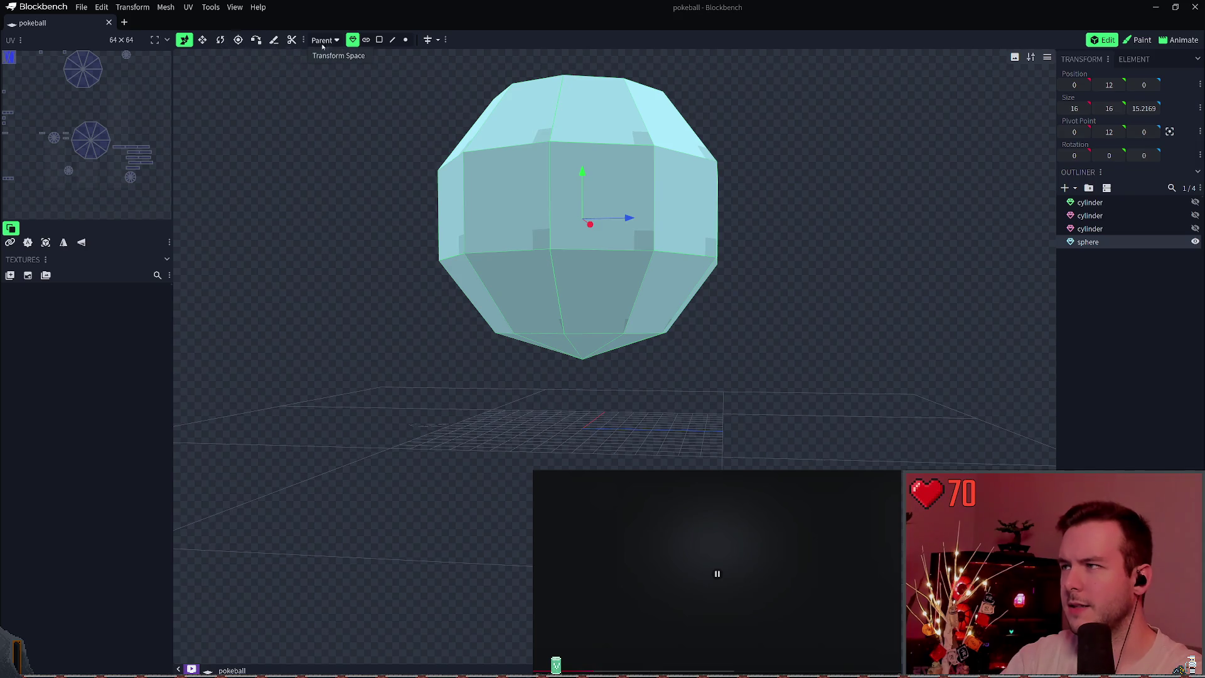
Delete the sphere's bottom vertices, raise the bottom ring, fill it with a face, and save.
{"action": "left_click", "coordinate": [405, 40]}
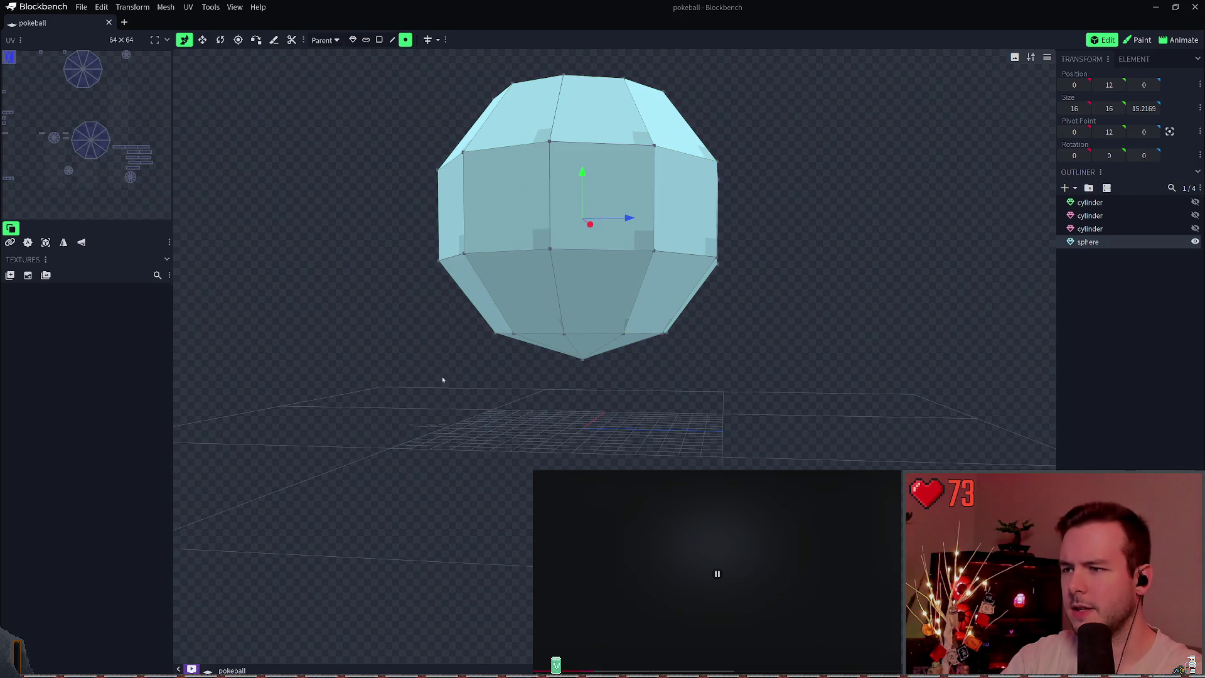
{"action": "left_click_drag", "start_coordinate": [442, 379], "coordinate": [696, 304]}
{"action": "key", "text": "Delete"}
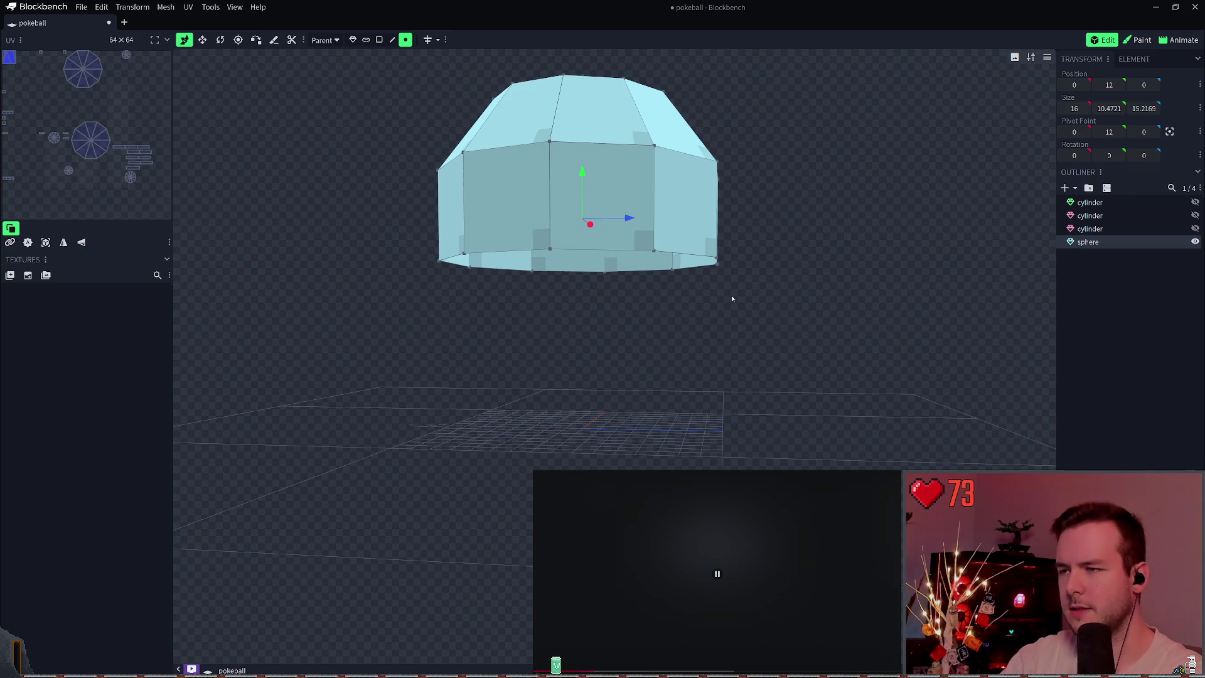
{"action": "left_click_drag", "start_coordinate": [404, 317], "coordinate": [759, 229]}
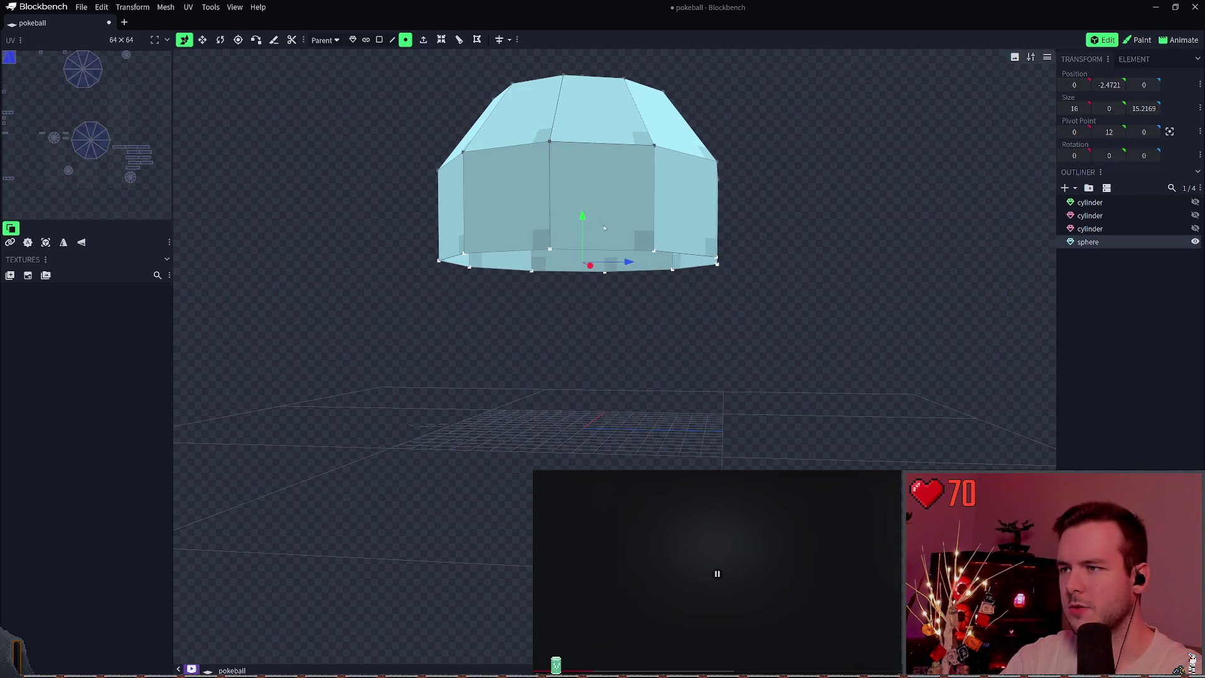
{"action": "left_click_drag", "start_coordinate": [582, 216], "coordinate": [589, 175]}
{"action": "key", "text": "ctrl+s"}
{"action": "key", "text": "f"}
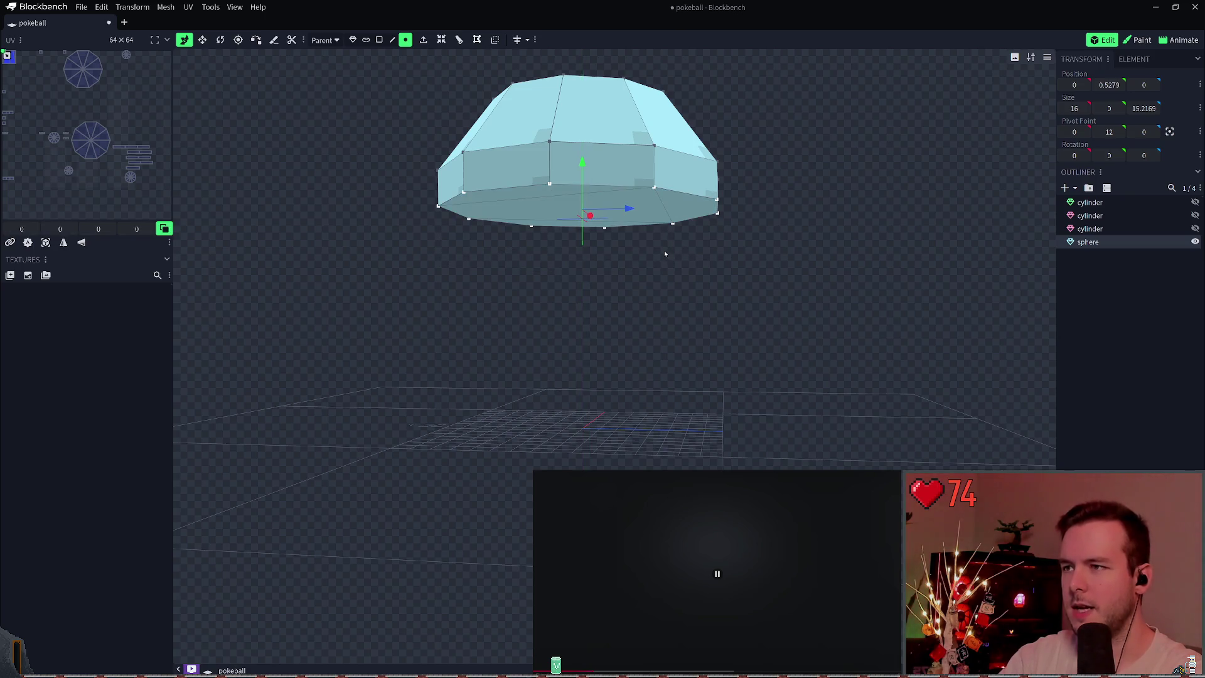
{"action": "key", "text": "ctrl+s"}
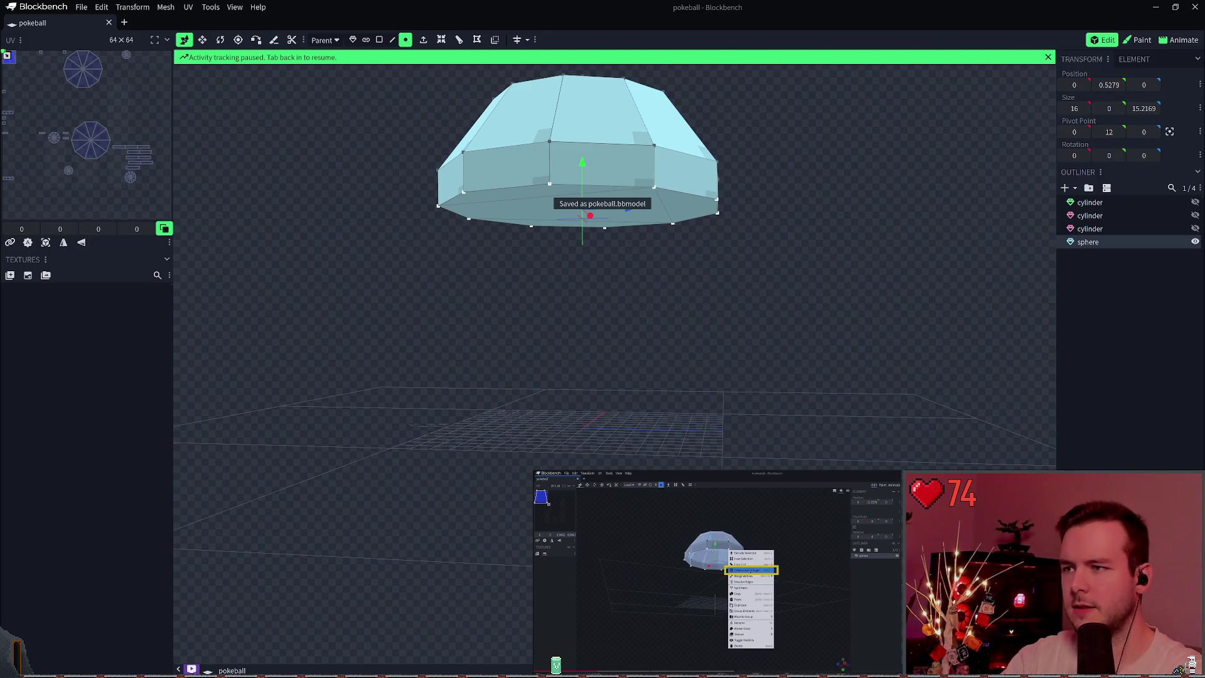
{"action": "mouse_move", "coordinate": [618, 251]}
{"action": "left_mouse_down"}
{"action": "mouse_move", "coordinate": [665, 352]}
{"action": "mouse_move", "coordinate": [1141, 315]}
{"action": "mouse_move", "coordinate": [737, 285]}
{"action": "mouse_move", "coordinate": [627, 214]}
{"action": "mouse_move", "coordinate": [659, 351]}
{"action": "mouse_move", "coordinate": [652, 331]}
{"action": "mouse_move", "coordinate": [883, 251]}
{"action": "mouse_move", "coordinate": [810, 213]}
{"action": "mouse_move", "coordinate": [829, 261]}
{"action": "mouse_move", "coordinate": [826, 222]}
{"action": "mouse_move", "coordinate": [645, 197]}
{"action": "left_mouse_up"}
Move the sphere half to the top of the outliner.
{"action": "key", "text": "ctrl+s"}
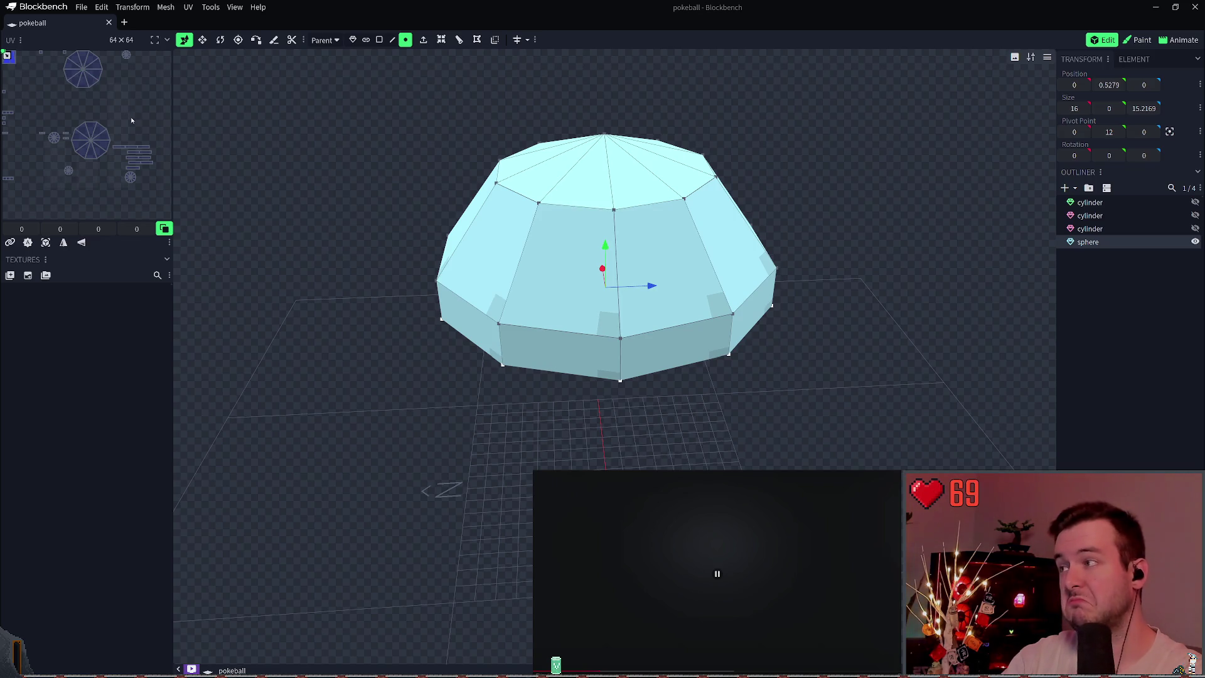
{"action": "left_click", "coordinate": [163, 229]}
{"action": "left_click", "coordinate": [163, 229]}
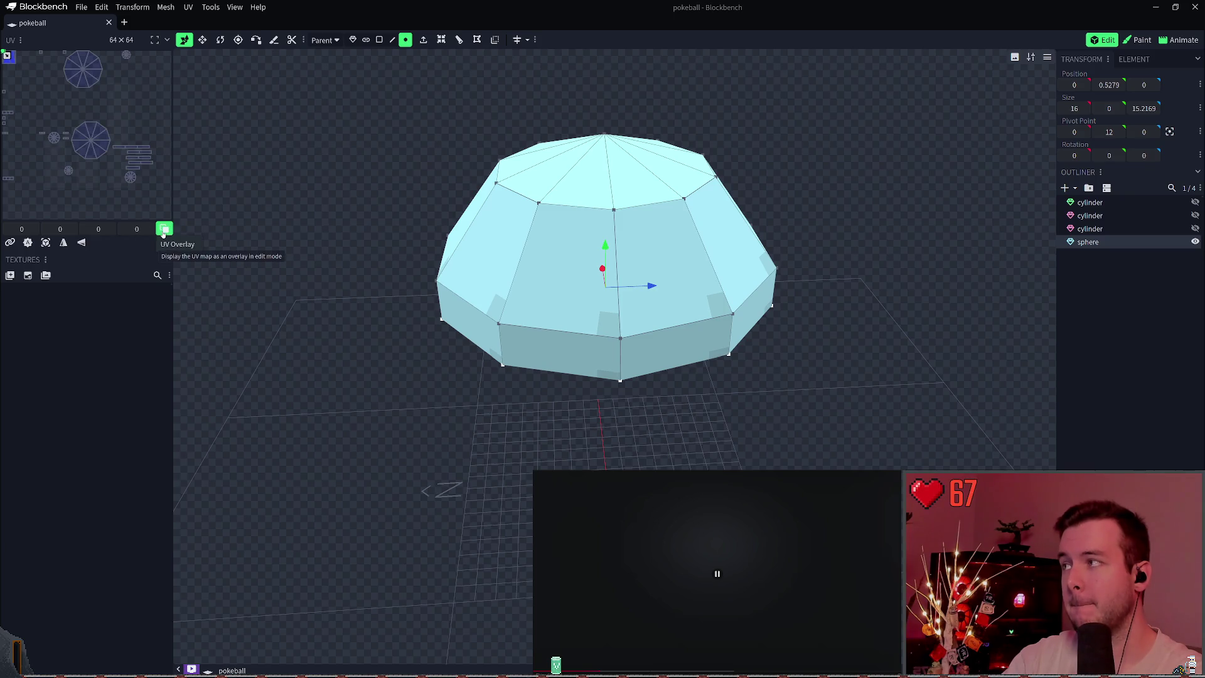
{"action": "left_click", "coordinate": [1103, 278]}
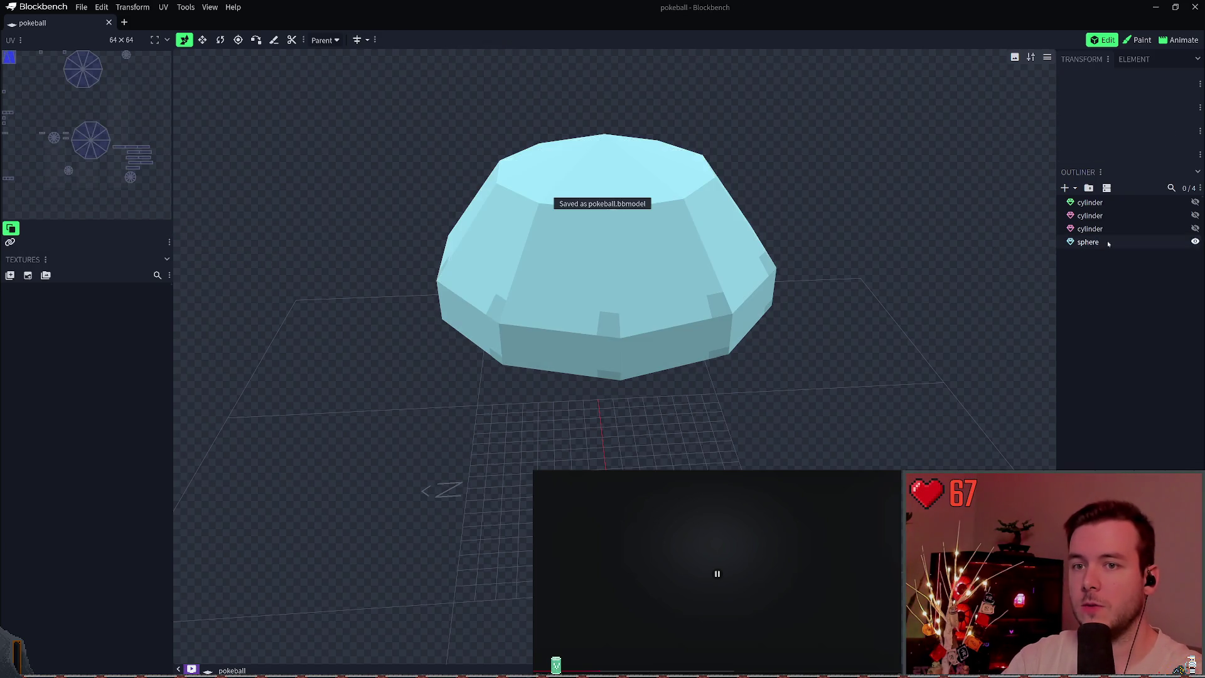
{"action": "left_click_drag", "start_coordinate": [1107, 239], "coordinate": [1104, 201]}
Duplicate the sphere half, flip the copy on X, and save pokeball.bbmodel.
{"action": "key", "text": "ctrl+d"}
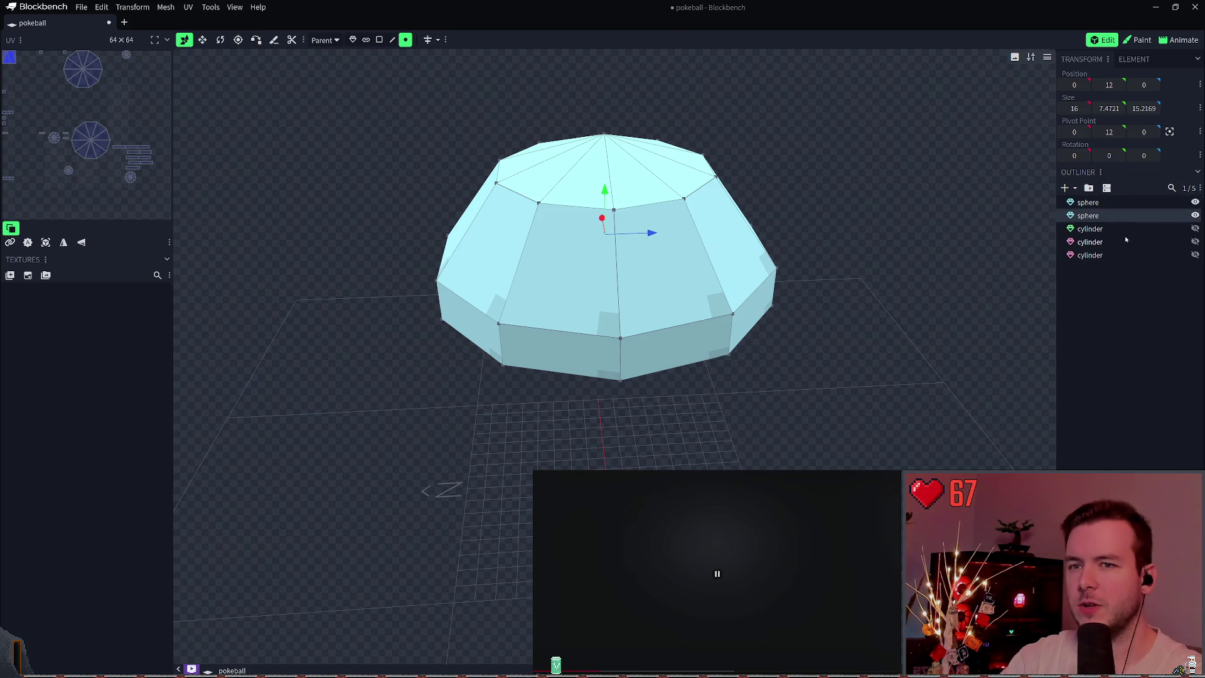
{"action": "left_click", "coordinate": [128, 7]}
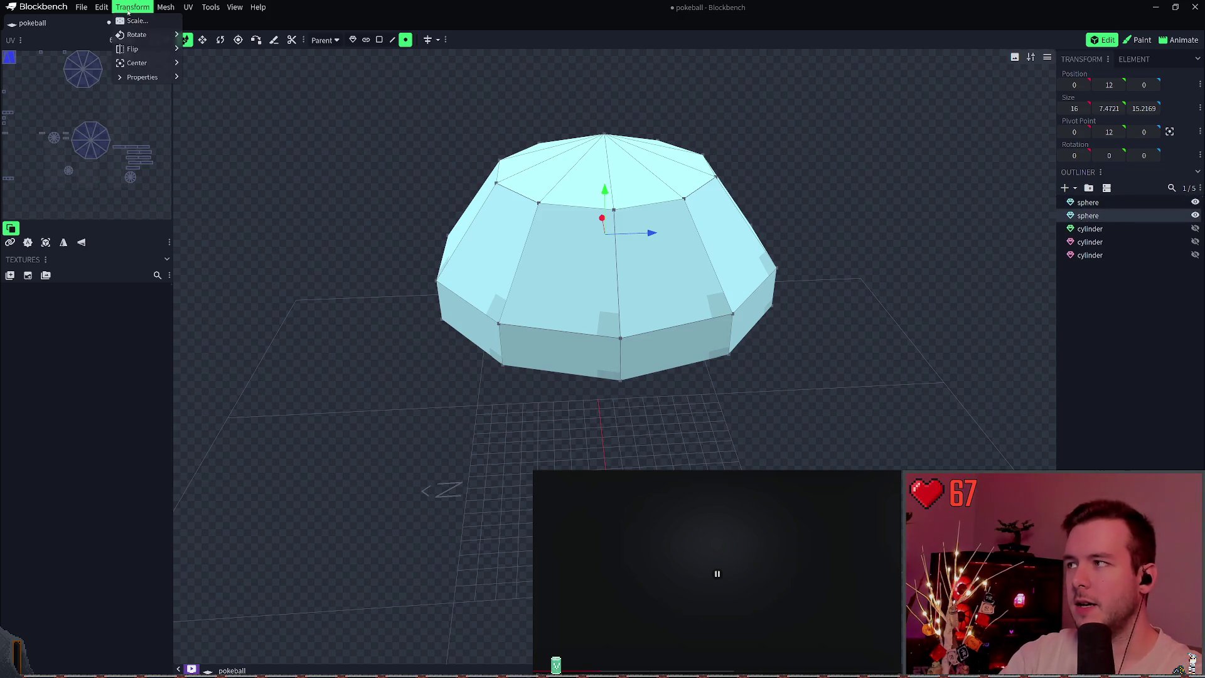
{"action": "mouse_move", "coordinate": [150, 48]}
{"action": "left_click", "coordinate": [205, 54]}
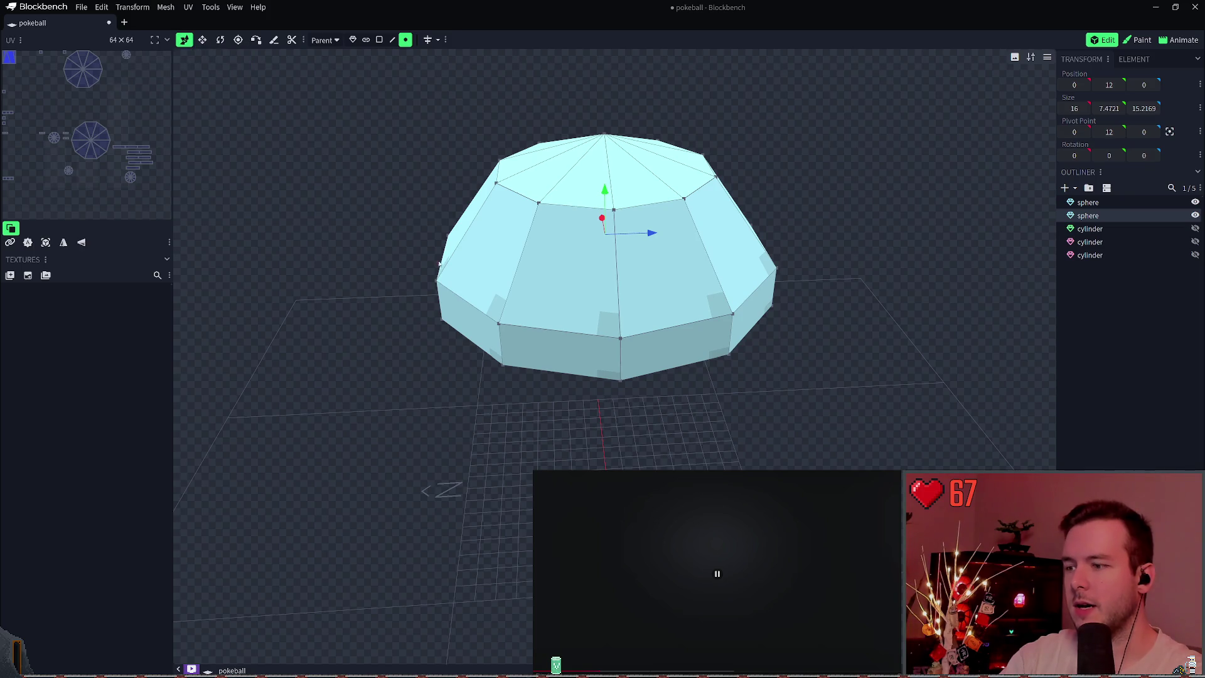
{"action": "scroll", "coordinate": [486, 383], "scroll_direction": "down", "scroll_amount": 5}
{"action": "scroll", "coordinate": [458, 345], "scroll_direction": "up", "scroll_amount": 7}
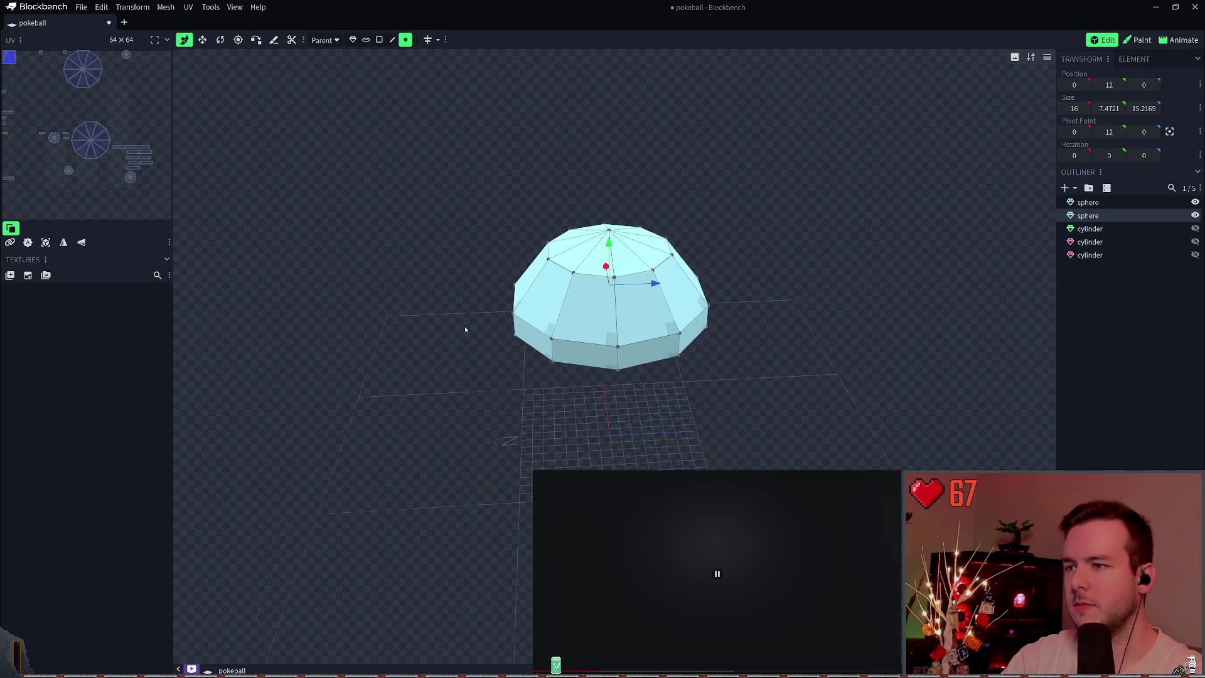
{"action": "scroll", "coordinate": [557, 290], "scroll_direction": "down", "scroll_amount": 3}
{"action": "key", "text": "ctrl+s"}
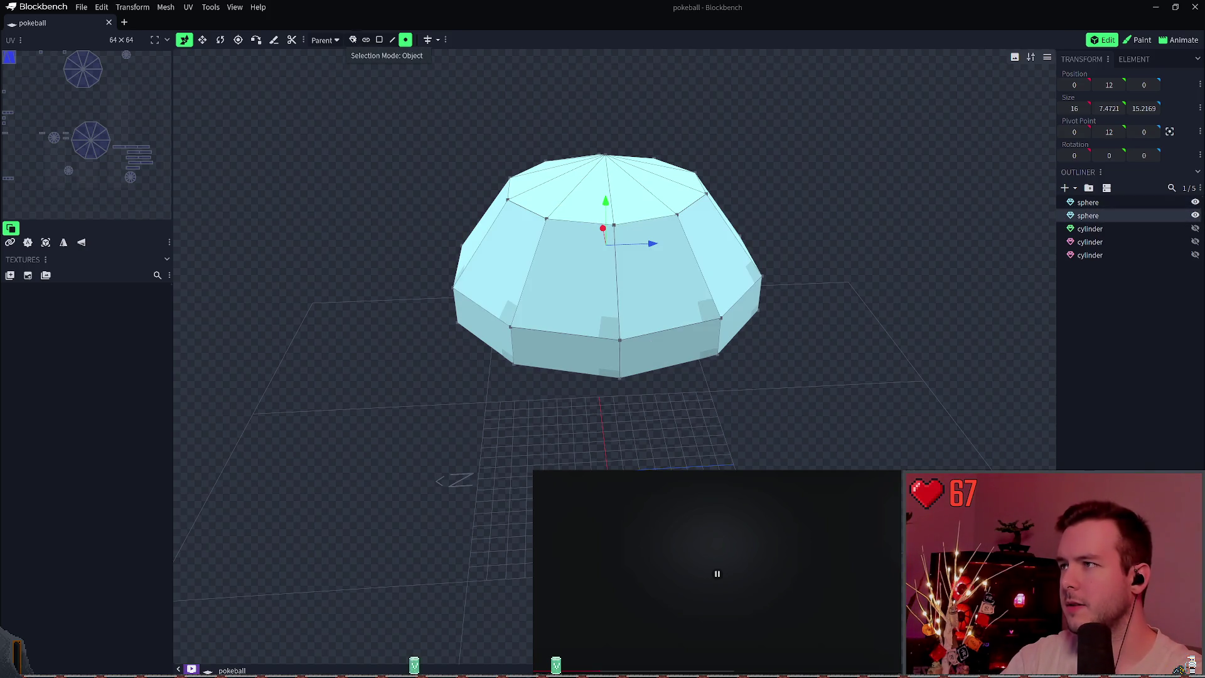
In Object mode, flip the duplicated sphere half upside down with Flip Y.
{"action": "left_click", "coordinate": [353, 39]}
{"action": "left_click", "coordinate": [132, 7]}
{"action": "mouse_move", "coordinate": [135, 48]}
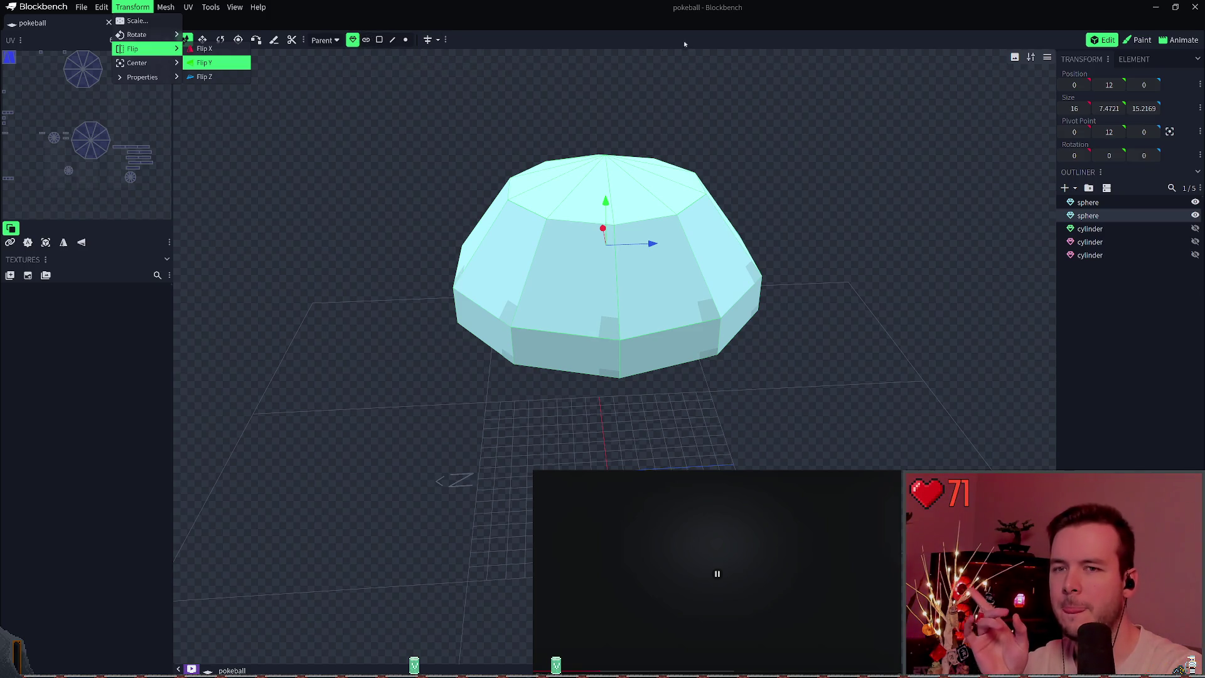
{"action": "left_click", "coordinate": [1088, 216]}
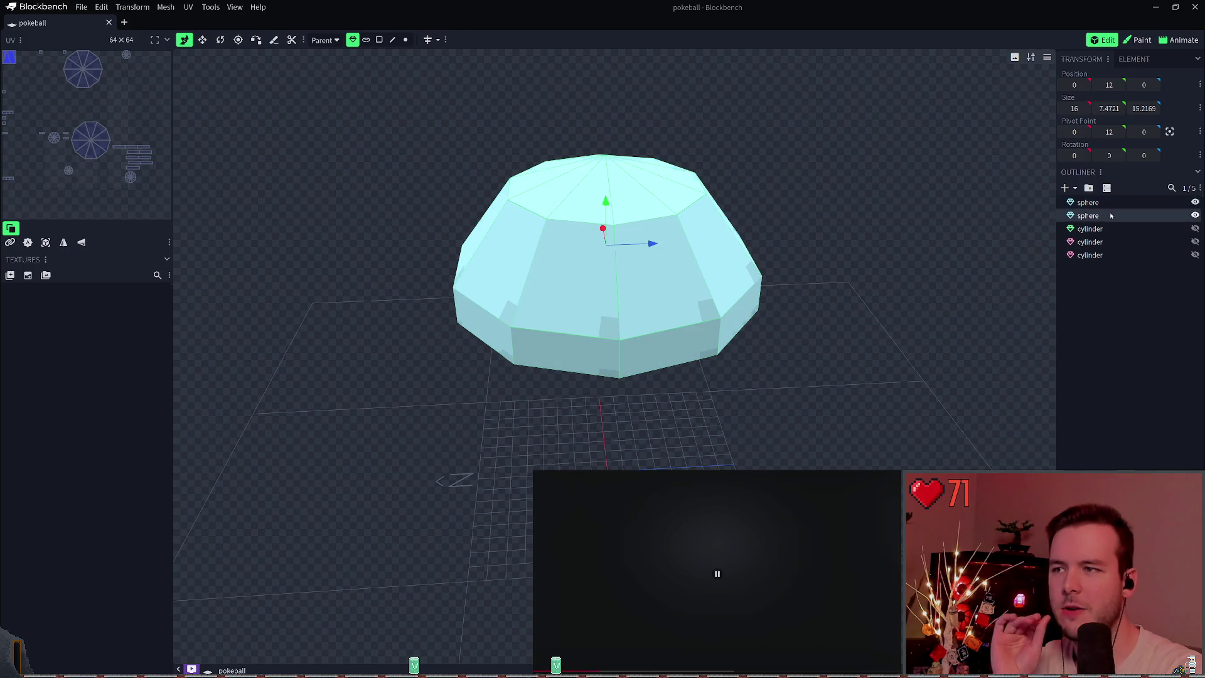
{"action": "left_click", "coordinate": [1109, 216]}
{"action": "left_click", "coordinate": [1108, 217]}
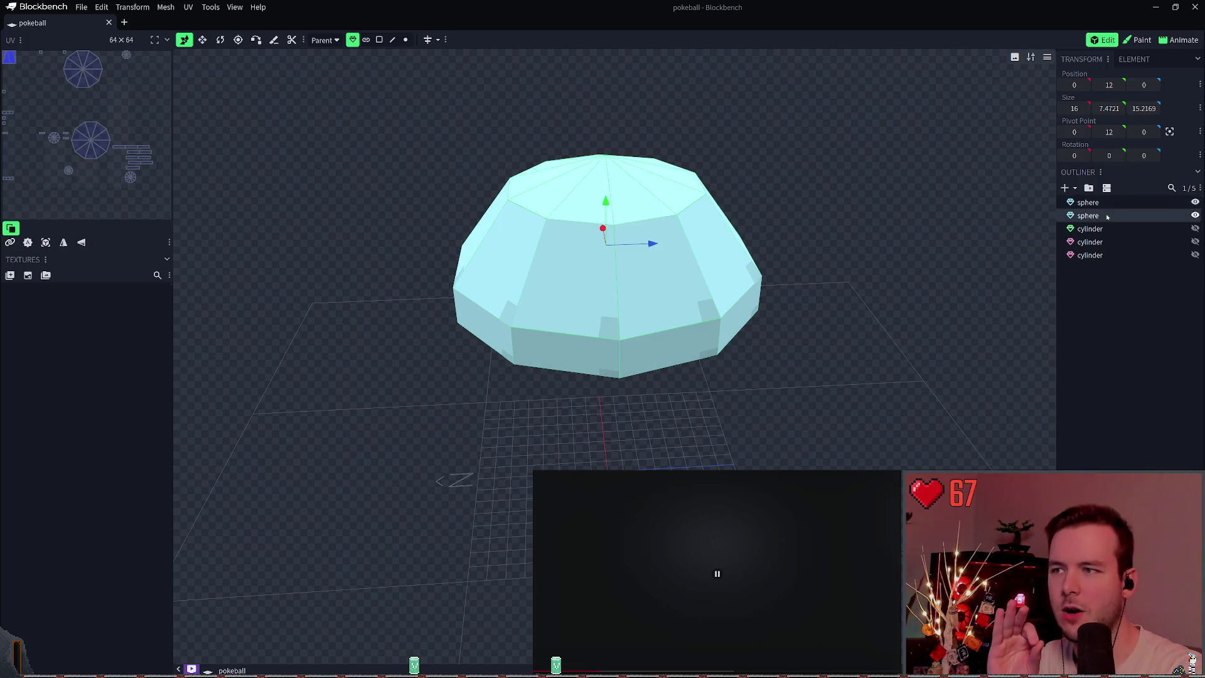
{"action": "left_click", "coordinate": [145, 6]}
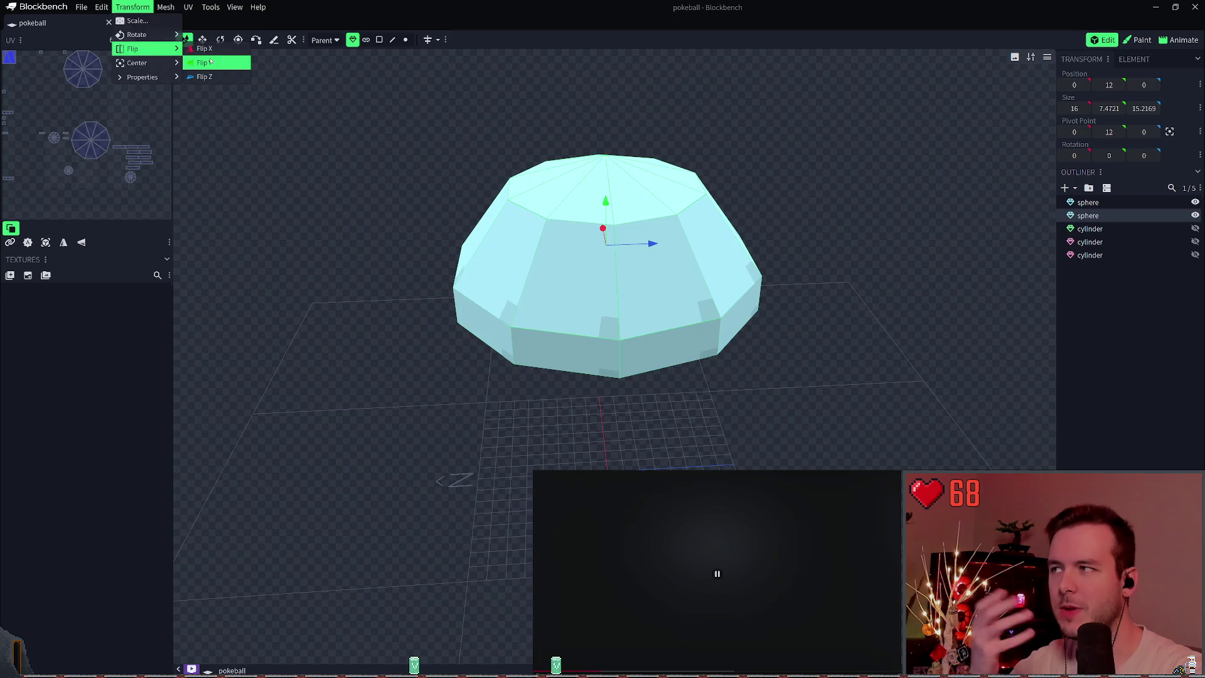
{"action": "left_click", "coordinate": [210, 63]}
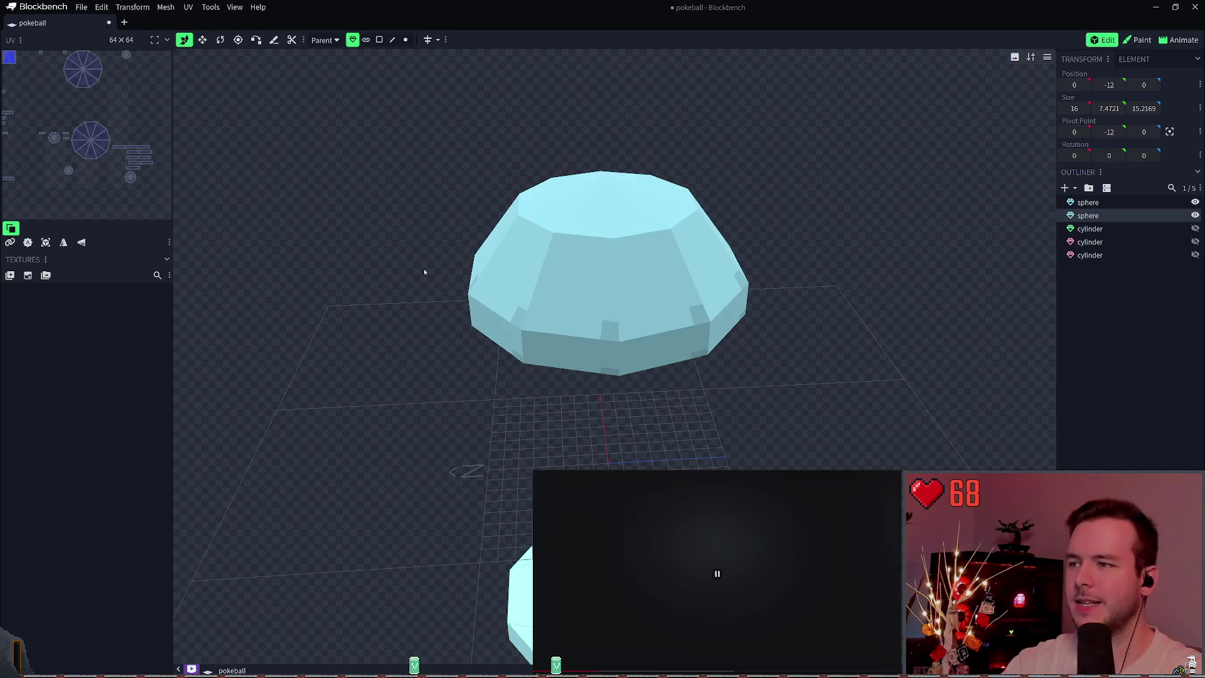
Move the lower sphere half up to Y 11 beneath the top half.
{"action": "right_click_drag", "start_coordinate": [425, 269], "coordinate": [433, 199]}
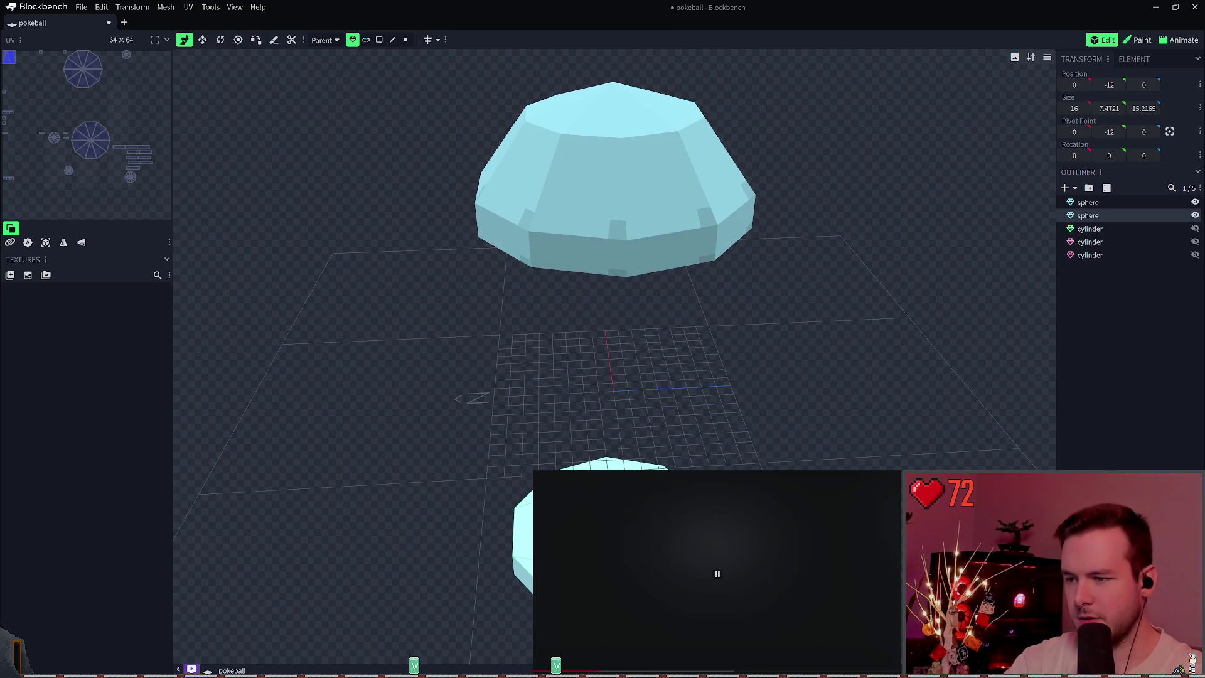
{"action": "left_click_drag", "start_coordinate": [613, 496], "coordinate": [613, 283]}
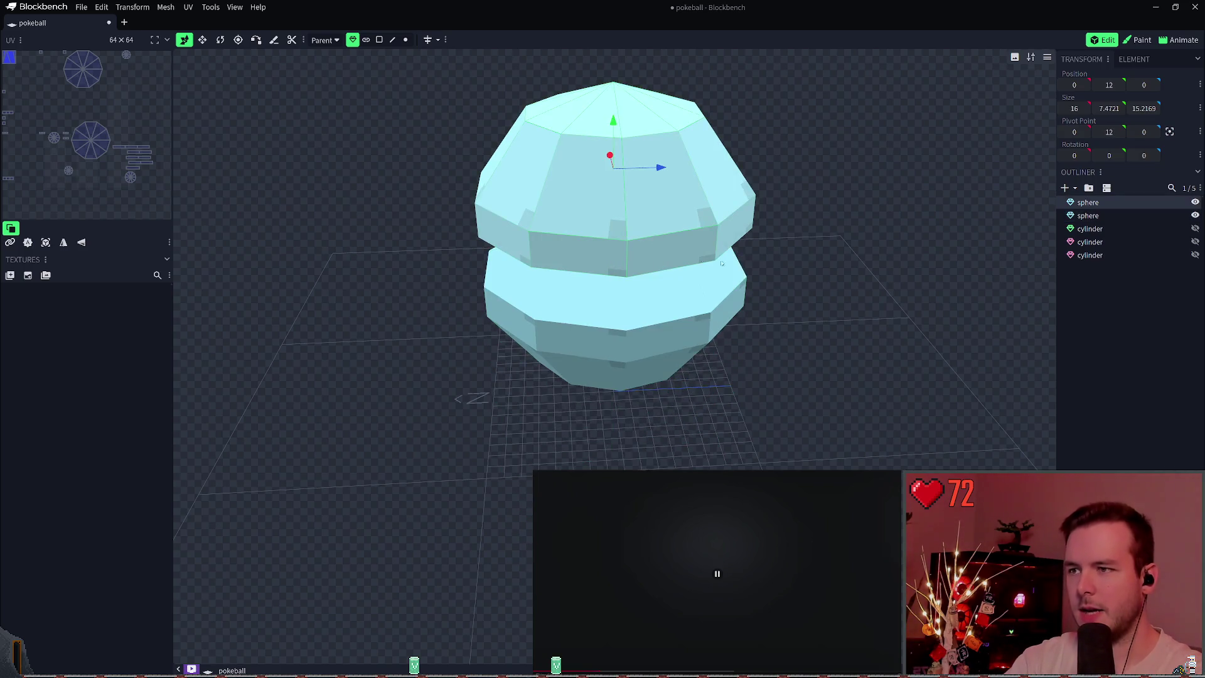
{"action": "mouse_move", "coordinate": [880, 283]}
{"action": "left_mouse_down"}
{"action": "mouse_move", "coordinate": [849, 255]}
{"action": "mouse_move", "coordinate": [855, 216]}
{"action": "mouse_move", "coordinate": [847, 239]}
{"action": "mouse_move", "coordinate": [871, 308]}
{"action": "left_mouse_up"}
{"action": "scroll", "coordinate": [866, 303], "scroll_direction": "up", "scroll_amount": 5}
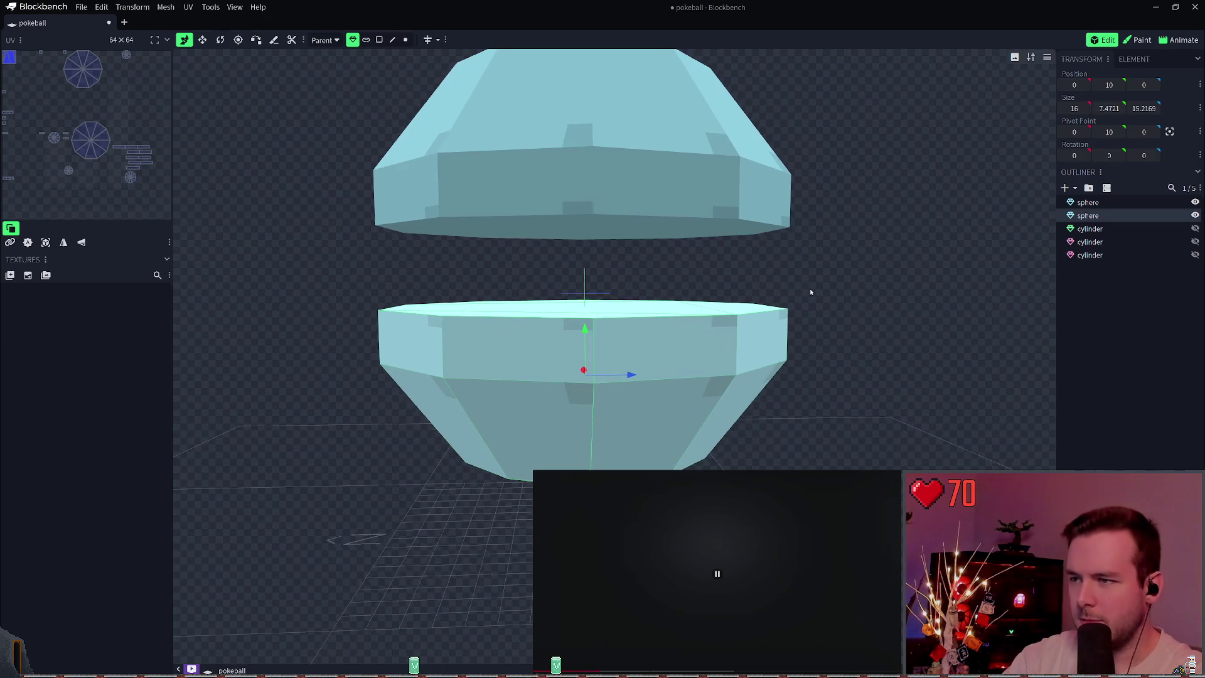
{"action": "mouse_move", "coordinate": [580, 337]}
{"action": "left_mouse_down"}
{"action": "mouse_move", "coordinate": [581, 295]}
{"action": "mouse_move", "coordinate": [581, 313]}
{"action": "left_mouse_up"}
Unhide the three cylinders and lower the band and button to Y 10.5, saving.
{"action": "left_click_drag", "start_coordinate": [1195, 231], "coordinate": [1196, 254]}
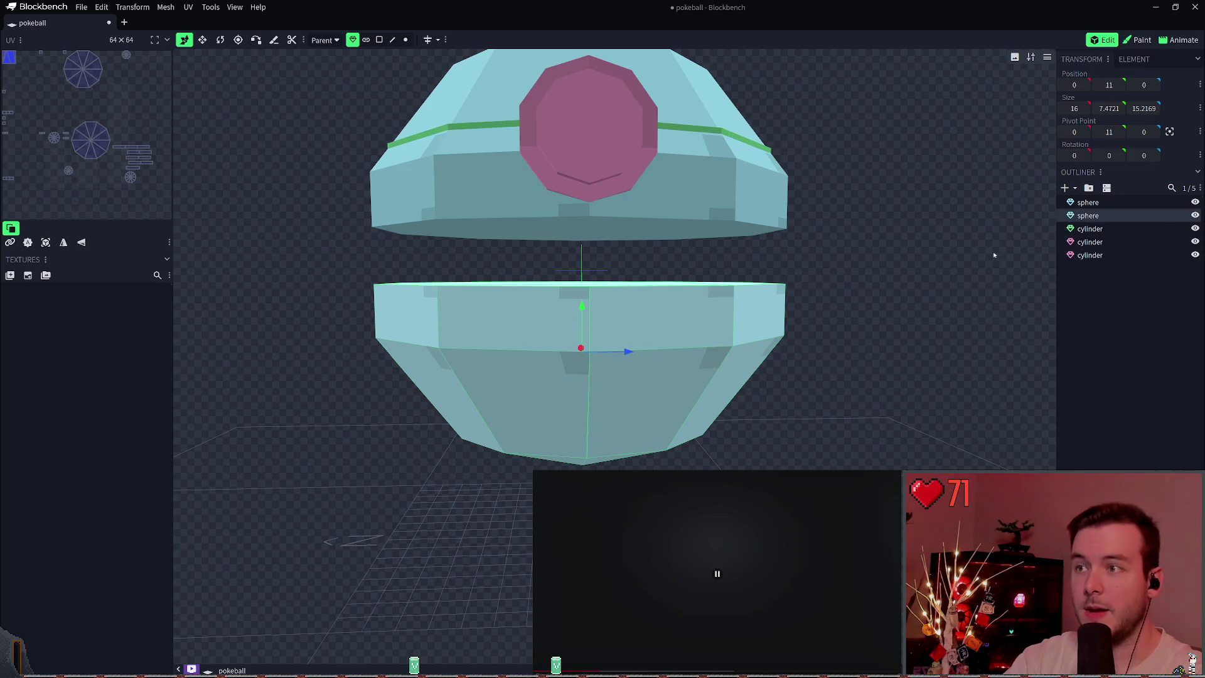
{"action": "scroll", "coordinate": [792, 261], "scroll_direction": "down", "scroll_amount": 3}
{"action": "mouse_move", "coordinate": [792, 260]}
{"action": "left_mouse_down"}
{"action": "mouse_move", "coordinate": [799, 197]}
{"action": "mouse_move", "coordinate": [772, 210]}
{"action": "mouse_move", "coordinate": [791, 239]}
{"action": "mouse_move", "coordinate": [815, 241]}
{"action": "left_mouse_up"}
{"action": "left_click", "coordinate": [1105, 229]}
{"action": "left_click", "coordinate": [1091, 255], "text": "shift"}
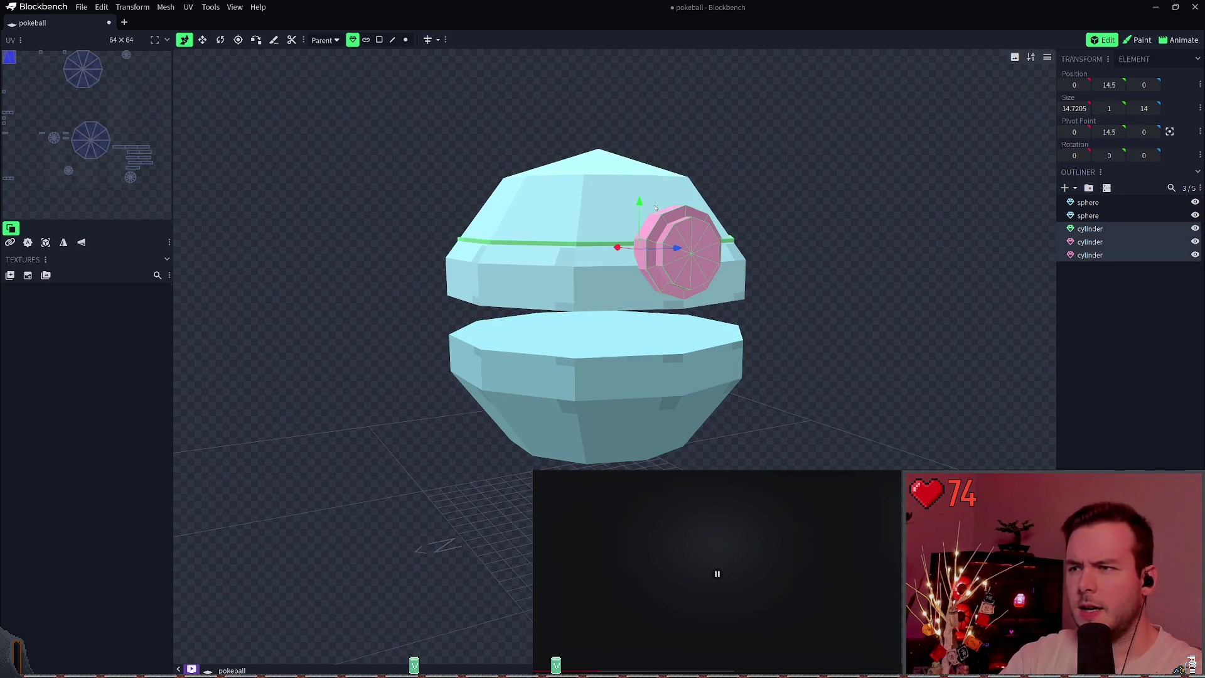
{"action": "left_click_drag", "start_coordinate": [640, 201], "coordinate": [643, 276]}
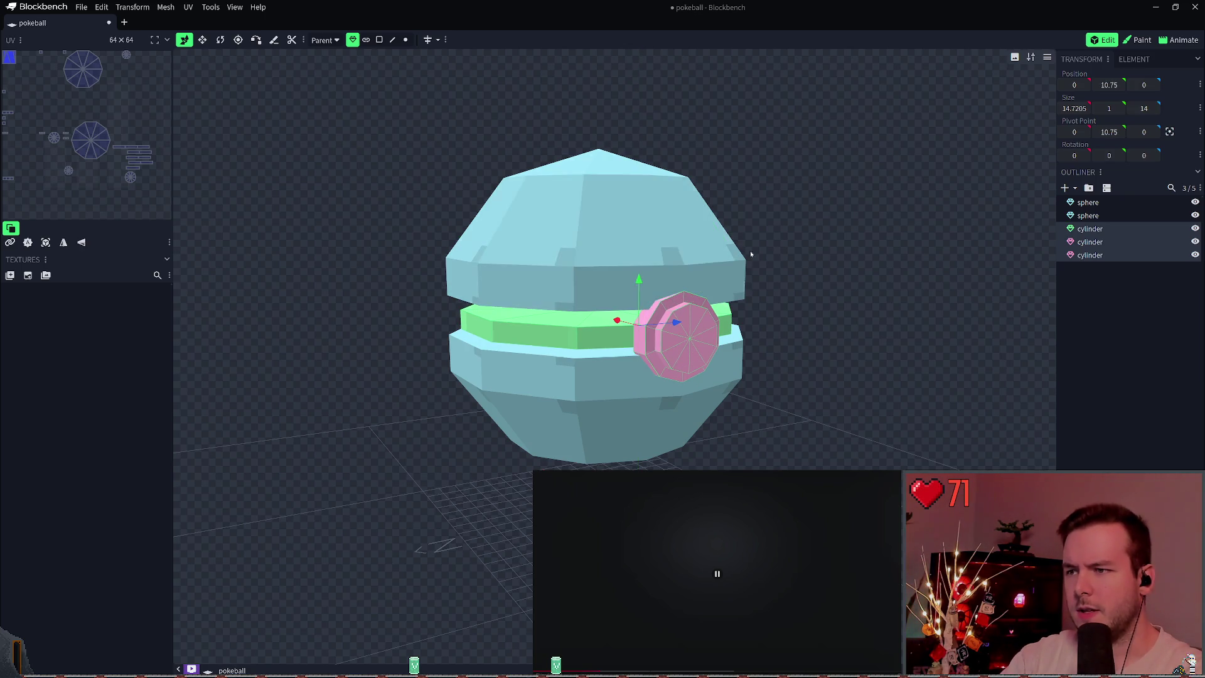
{"action": "key", "text": "ctrl+s"}
{"action": "right_click_drag", "start_coordinate": [791, 252], "coordinate": [789, 158]}
{"action": "left_click_drag", "start_coordinate": [630, 174], "coordinate": [632, 179]}
{"action": "key", "text": "ctrl+s"}
Lower the top sphere half to Y 11, save, and select all five parts.
{"action": "scroll", "coordinate": [810, 229], "scroll_direction": "up", "scroll_amount": 2}
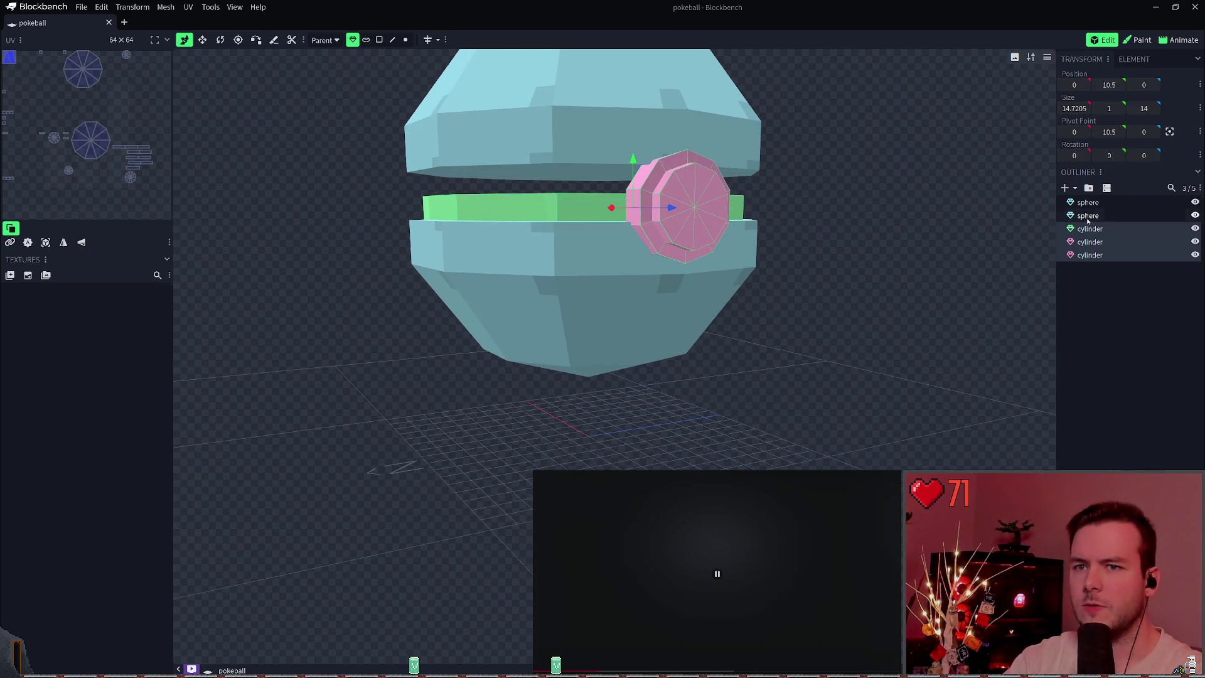
{"action": "left_click", "coordinate": [844, 198]}
{"action": "left_click_drag", "start_coordinate": [844, 197], "coordinate": [828, 239]}
{"action": "left_click", "coordinate": [681, 126]}
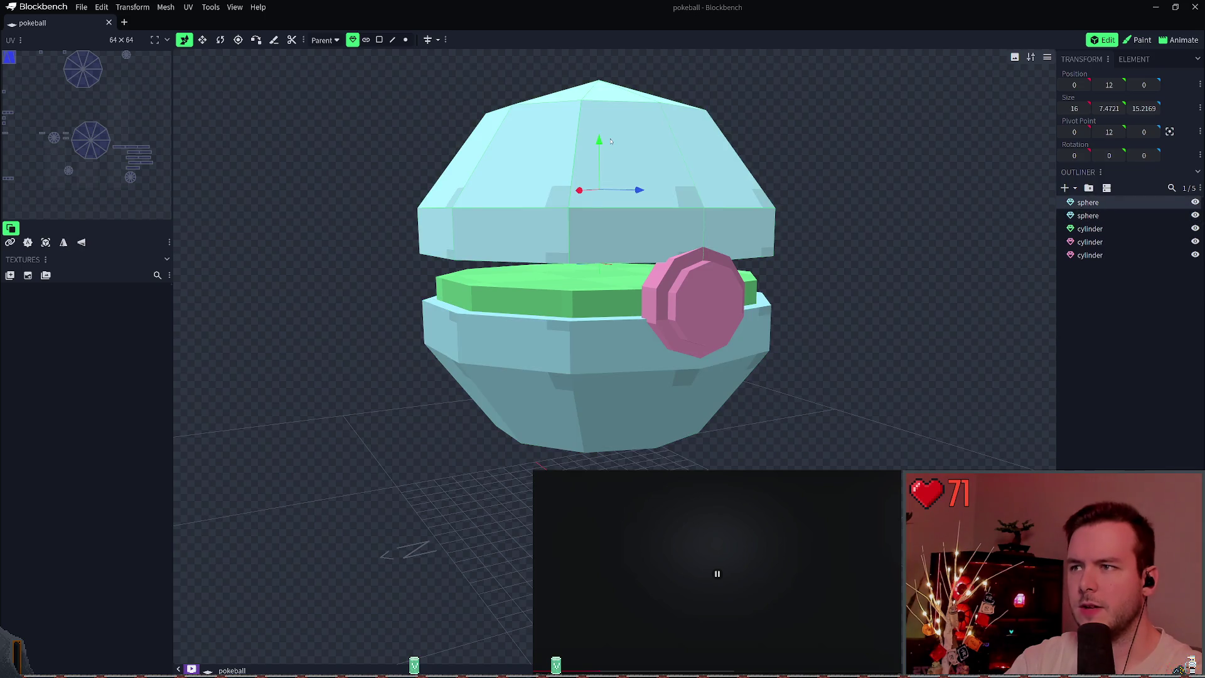
{"action": "left_click_drag", "start_coordinate": [610, 141], "coordinate": [608, 162]}
{"action": "key", "text": "ctrl+s"}
{"action": "mouse_move", "coordinate": [816, 200]}
{"action": "left_mouse_down"}
{"action": "mouse_move", "coordinate": [823, 148]}
{"action": "mouse_move", "coordinate": [836, 148]}
{"action": "mouse_move", "coordinate": [836, 183]}
{"action": "left_mouse_up"}
{"action": "key", "text": "ctrl+a"}
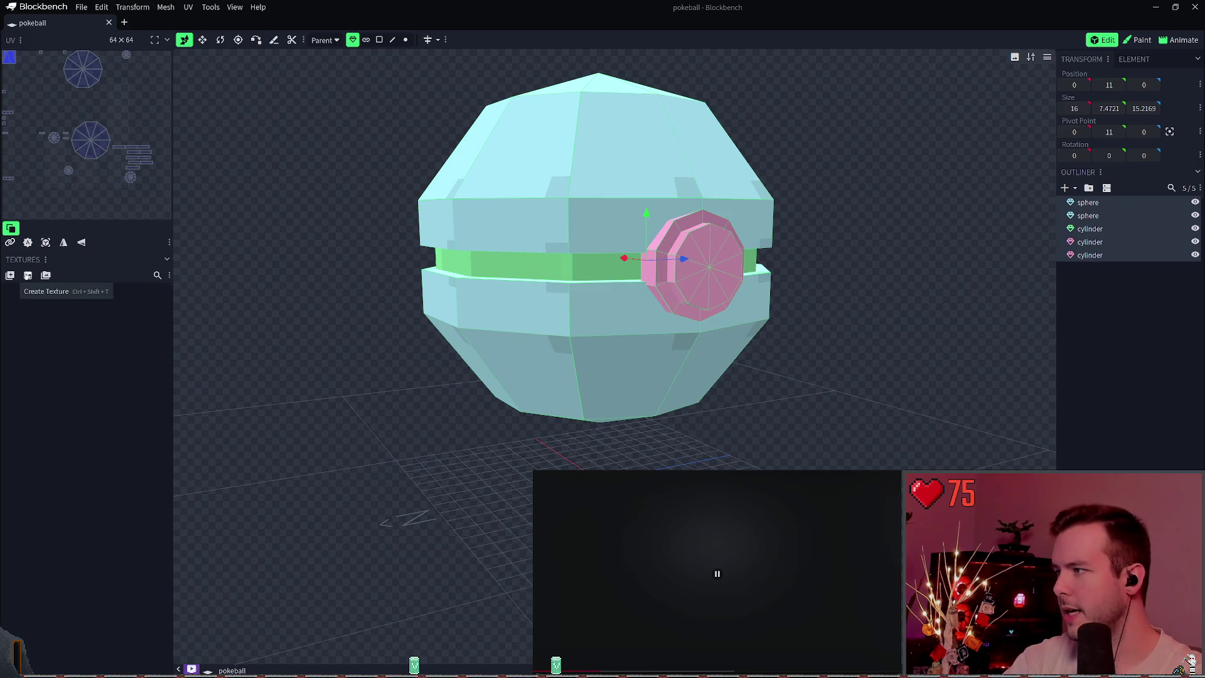
Create a coloured template texture, undo it, and switch to the Paint workspace.
{"action": "left_click", "coordinate": [10, 275]}
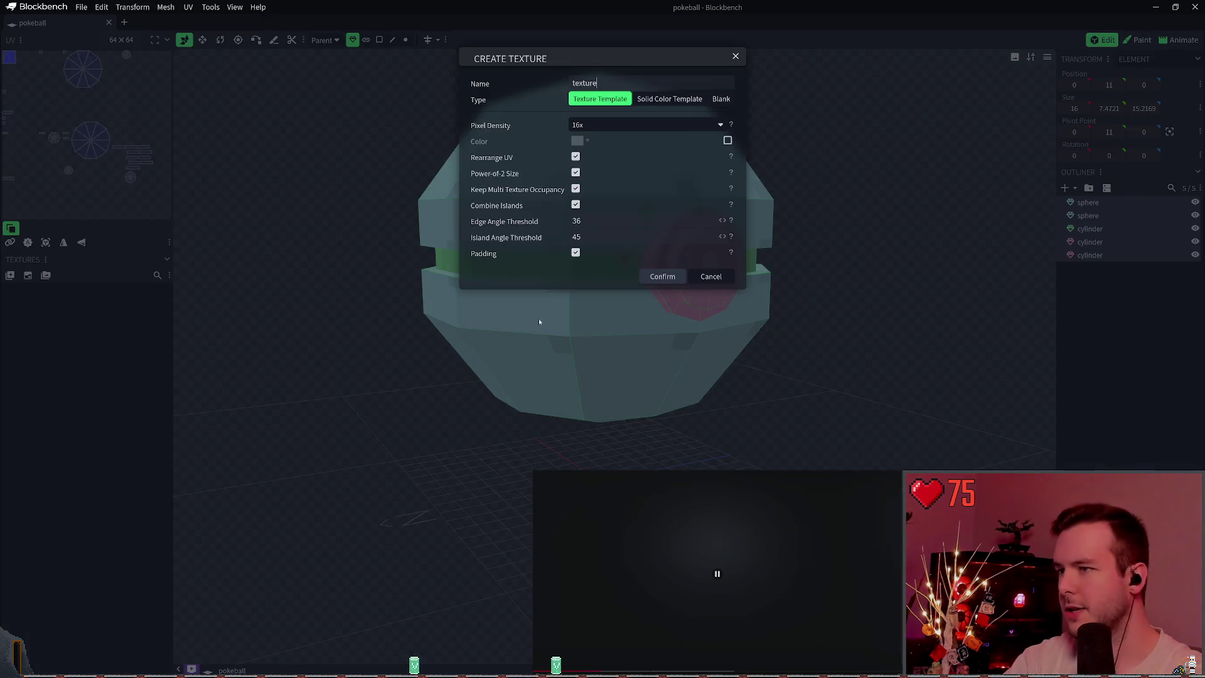
{"action": "left_click", "coordinate": [659, 278]}
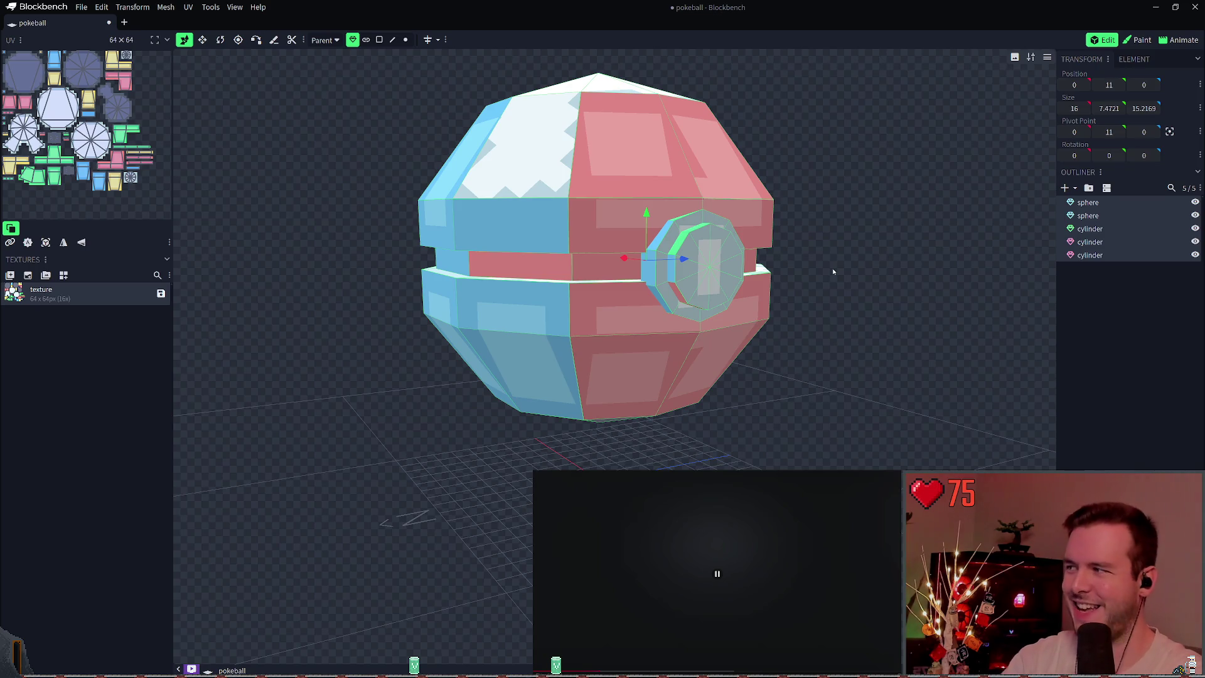
{"action": "key", "text": "ctrl+z"}
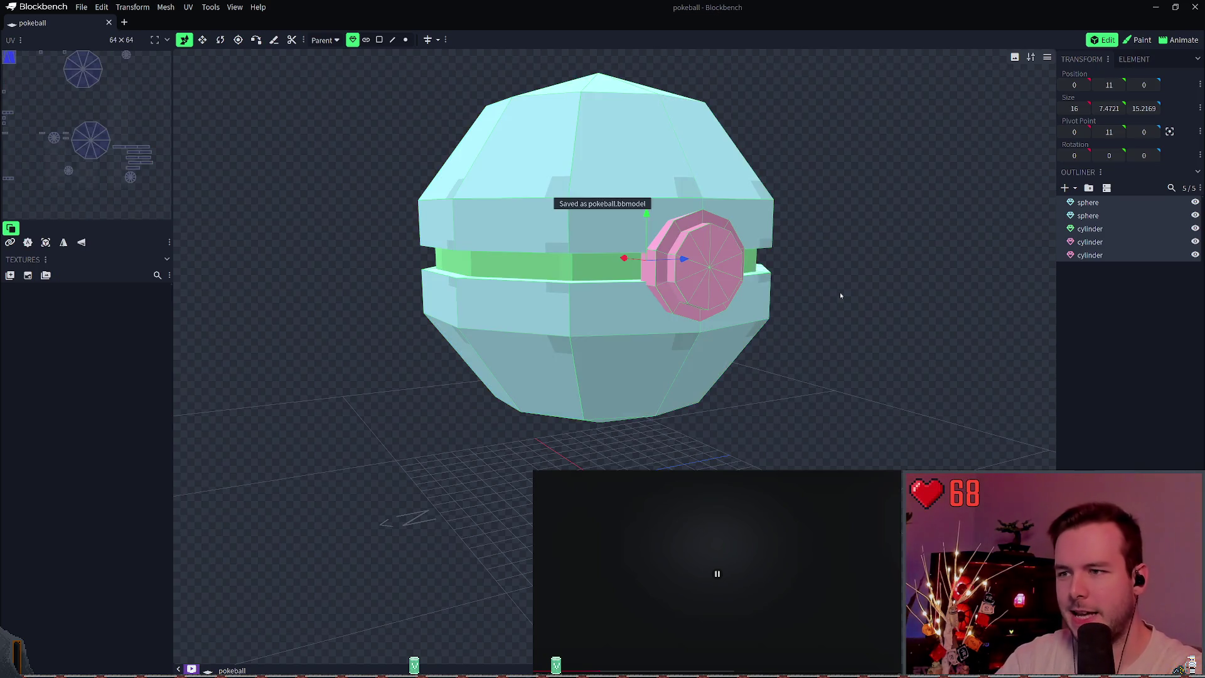
{"action": "mouse_move", "coordinate": [839, 292]}
{"action": "left_mouse_down"}
{"action": "mouse_move", "coordinate": [826, 344]}
{"action": "mouse_move", "coordinate": [1019, 333]}
{"action": "mouse_move", "coordinate": [640, 272]}
{"action": "mouse_move", "coordinate": [723, 296]}
{"action": "mouse_move", "coordinate": [774, 261]}
{"action": "mouse_move", "coordinate": [753, 254]}
{"action": "left_mouse_up"}
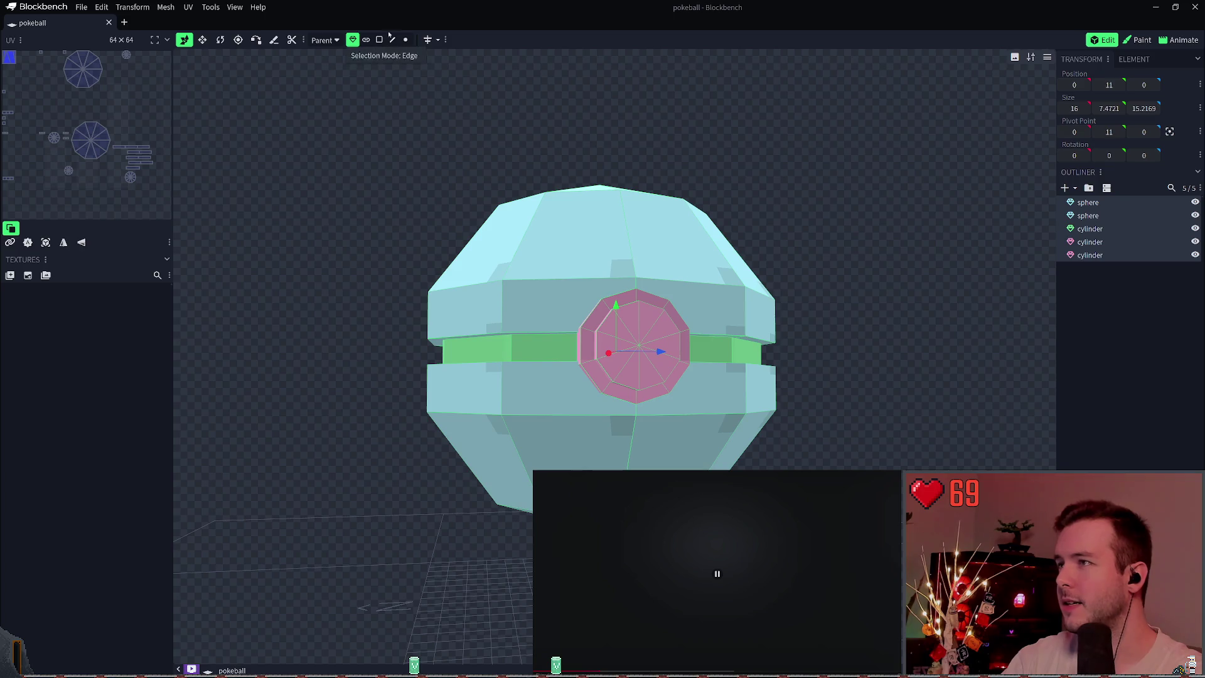
{"action": "left_click", "coordinate": [1137, 39]}
Generate a trial template texture, inspect the ball's top, then undo the texture.
{"action": "mouse_move", "coordinate": [701, 208]}
{"action": "right_mouse_down"}
{"action": "mouse_move", "coordinate": [859, 233]}
{"action": "mouse_move", "coordinate": [721, 188]}
{"action": "right_mouse_up"}
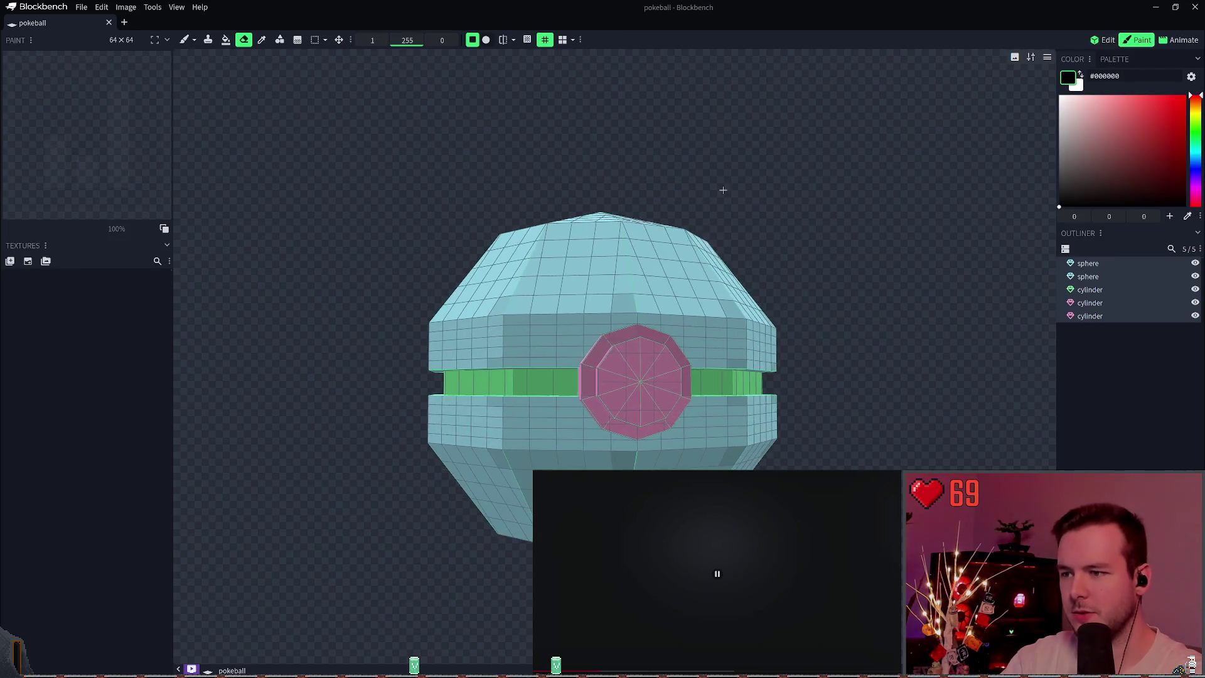
{"action": "mouse_move", "coordinate": [721, 188]}
{"action": "left_mouse_down"}
{"action": "mouse_move", "coordinate": [1189, 241]}
{"action": "mouse_move", "coordinate": [1030, 295]}
{"action": "mouse_move", "coordinate": [927, 288]}
{"action": "mouse_move", "coordinate": [852, 228]}
{"action": "mouse_move", "coordinate": [435, 177]}
{"action": "mouse_move", "coordinate": [371, 94]}
{"action": "mouse_move", "coordinate": [412, 113]}
{"action": "mouse_move", "coordinate": [667, 156]}
{"action": "mouse_move", "coordinate": [719, 182]}
{"action": "mouse_move", "coordinate": [815, 196]}
{"action": "mouse_move", "coordinate": [831, 182]}
{"action": "mouse_move", "coordinate": [780, 191]}
{"action": "mouse_move", "coordinate": [807, 223]}
{"action": "mouse_move", "coordinate": [784, 195]}
{"action": "left_mouse_up"}
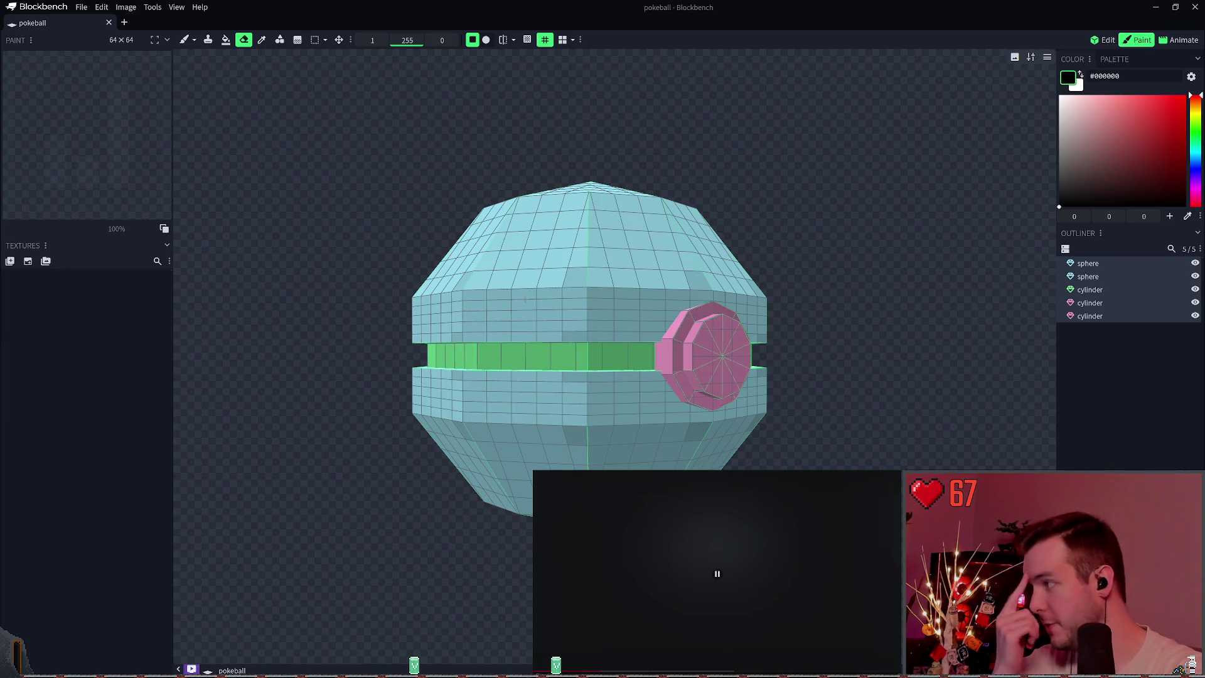
{"action": "left_click", "coordinate": [37, 259]}
{"action": "left_click", "coordinate": [660, 276]}
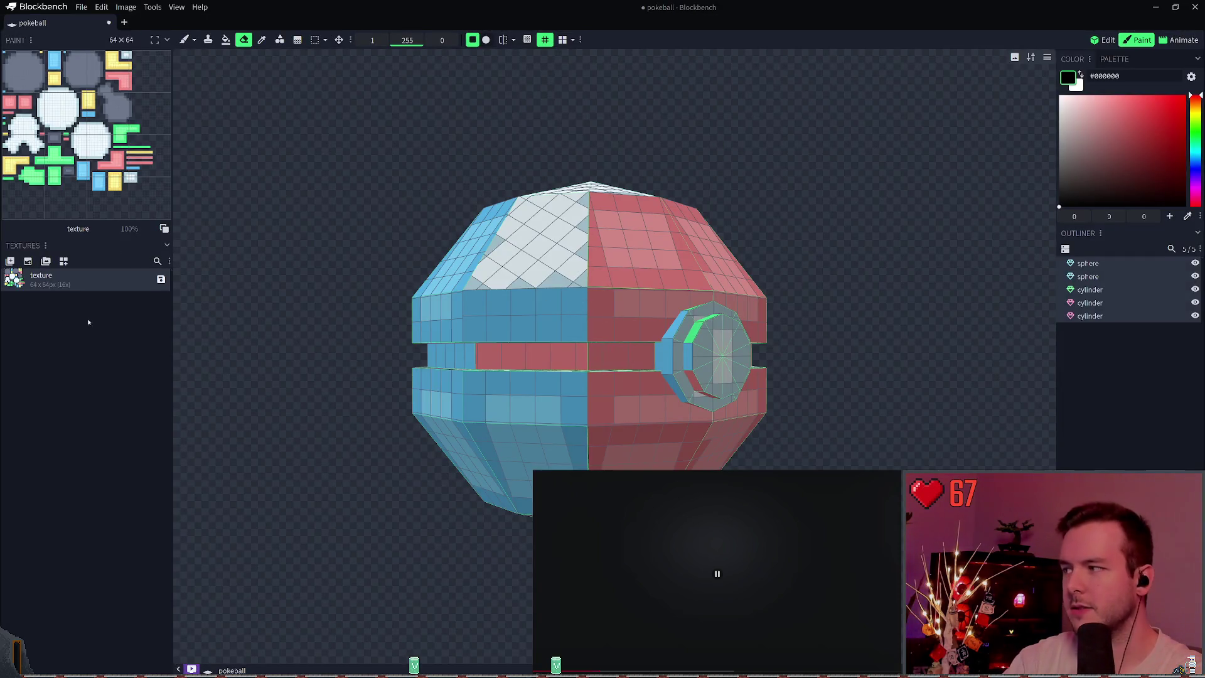
{"action": "mouse_move", "coordinate": [790, 207]}
{"action": "left_mouse_down"}
{"action": "mouse_move", "coordinate": [815, 333]}
{"action": "mouse_move", "coordinate": [785, 187]}
{"action": "mouse_move", "coordinate": [802, 194]}
{"action": "left_mouse_up"}
{"action": "key", "text": "ctrl+z"}
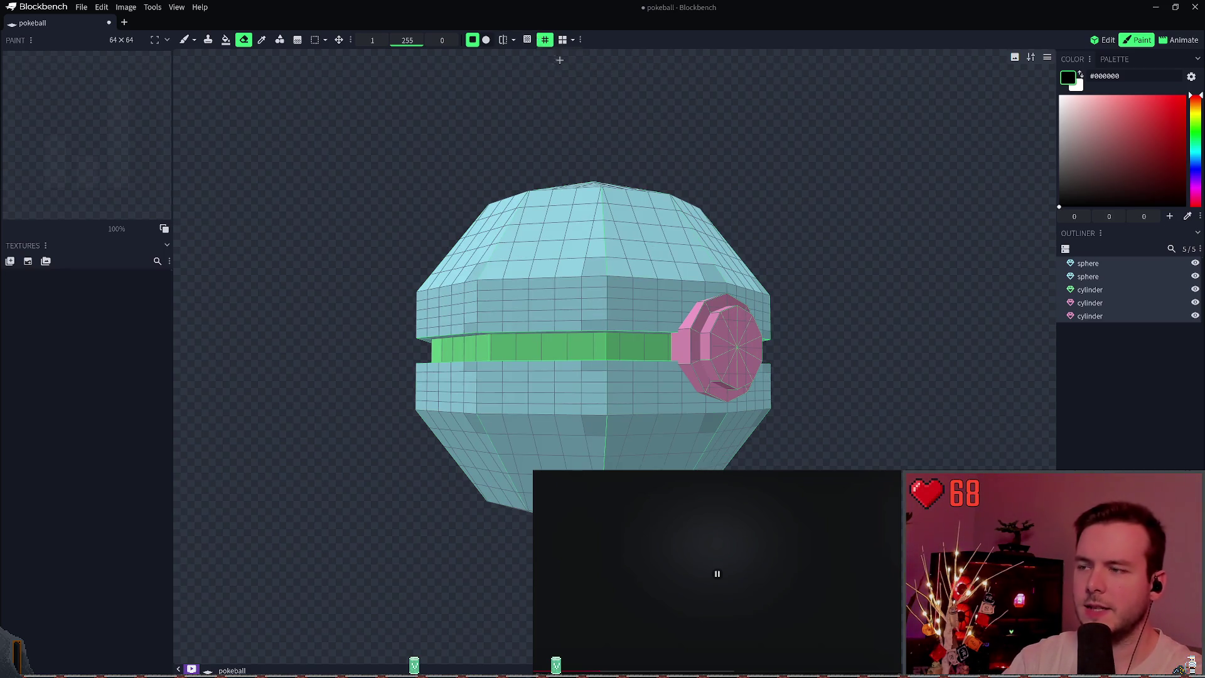
{"action": "scroll", "coordinate": [578, 312], "scroll_direction": "up", "scroll_amount": 3}
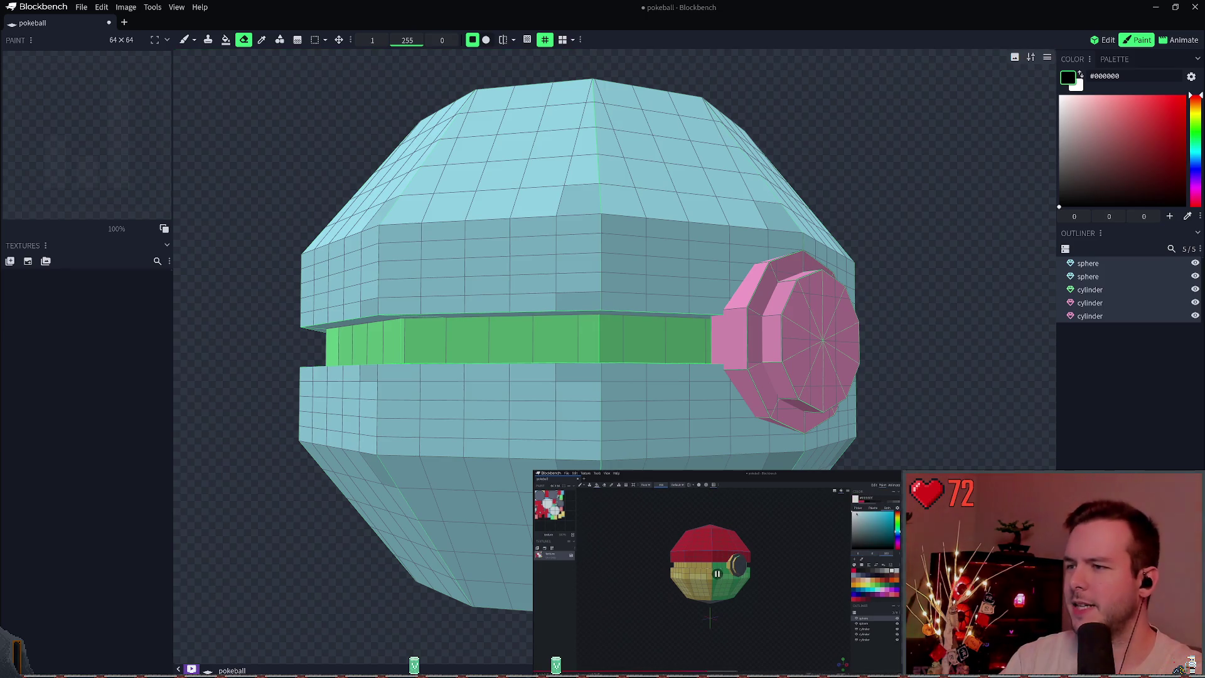
{"action": "scroll", "coordinate": [814, 302], "scroll_direction": "down", "scroll_amount": 2}
{"action": "mouse_move", "coordinate": [814, 302]}
{"action": "left_mouse_down"}
{"action": "mouse_move", "coordinate": [823, 358]}
{"action": "mouse_move", "coordinate": [793, 223]}
{"action": "mouse_move", "coordinate": [687, 324]}
{"action": "mouse_move", "coordinate": [766, 333]}
{"action": "mouse_move", "coordinate": [807, 293]}
{"action": "mouse_move", "coordinate": [535, 276]}
{"action": "mouse_move", "coordinate": [849, 255]}
{"action": "mouse_move", "coordinate": [845, 276]}
{"action": "mouse_move", "coordinate": [879, 298]}
{"action": "mouse_move", "coordinate": [842, 268]}
{"action": "left_mouse_up"}
Select all five parts and generate a coloured template texture for them.
{"action": "left_click", "coordinate": [1107, 277]}
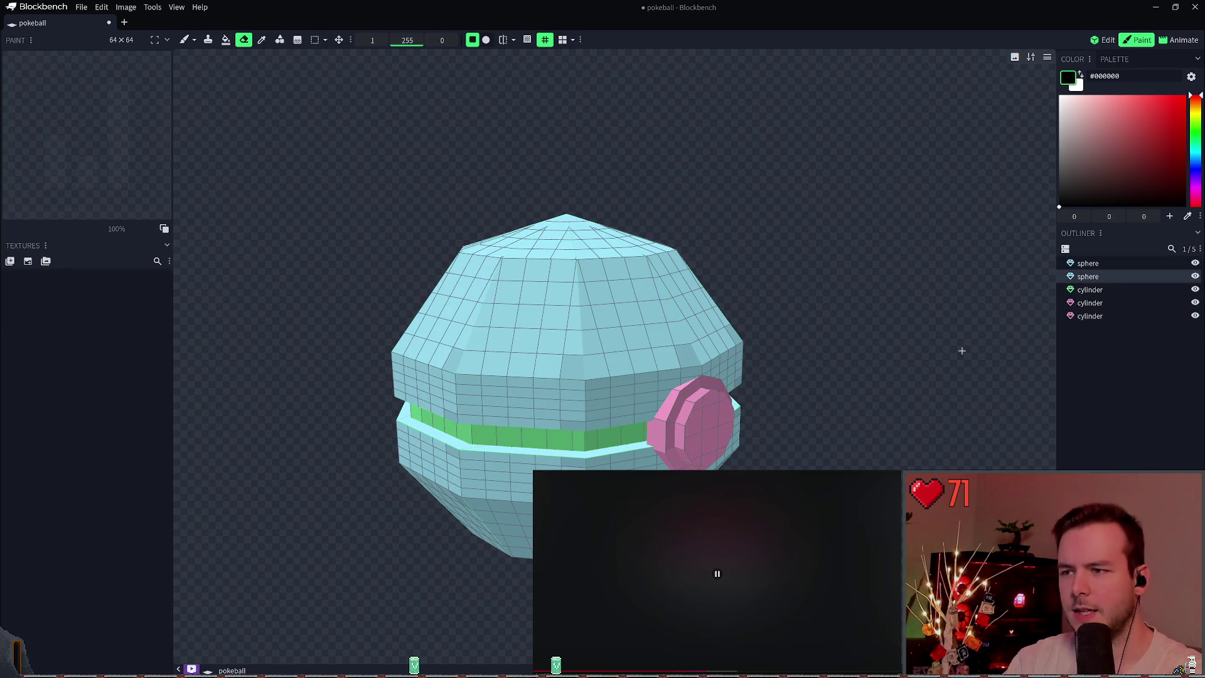
{"action": "key", "text": "ctrl+a"}
{"action": "left_click", "coordinate": [28, 261]}
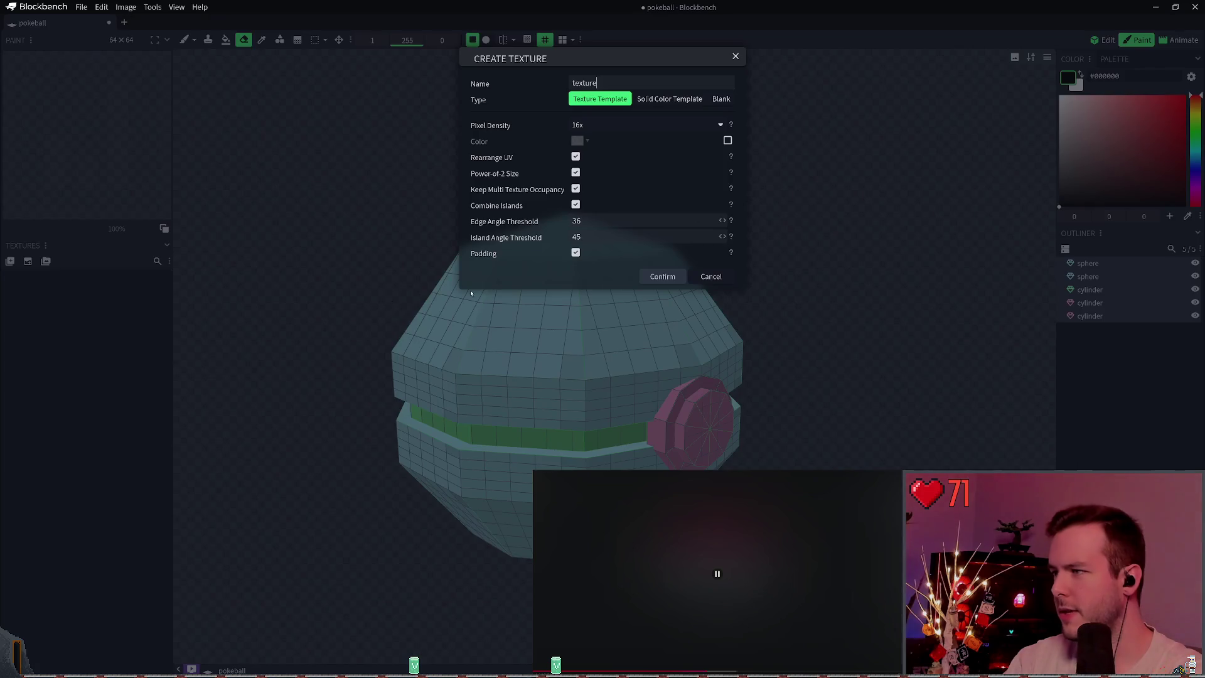
{"action": "left_click", "coordinate": [661, 279]}
{"action": "mouse_move", "coordinate": [783, 308]}
{"action": "left_mouse_down"}
{"action": "mouse_move", "coordinate": [716, 320]}
{"action": "mouse_move", "coordinate": [412, 291]}
{"action": "mouse_move", "coordinate": [492, 328]}
{"action": "mouse_move", "coordinate": [854, 343]}
{"action": "left_mouse_up"}
{"action": "scroll", "coordinate": [854, 342], "scroll_direction": "up", "scroll_amount": 5}
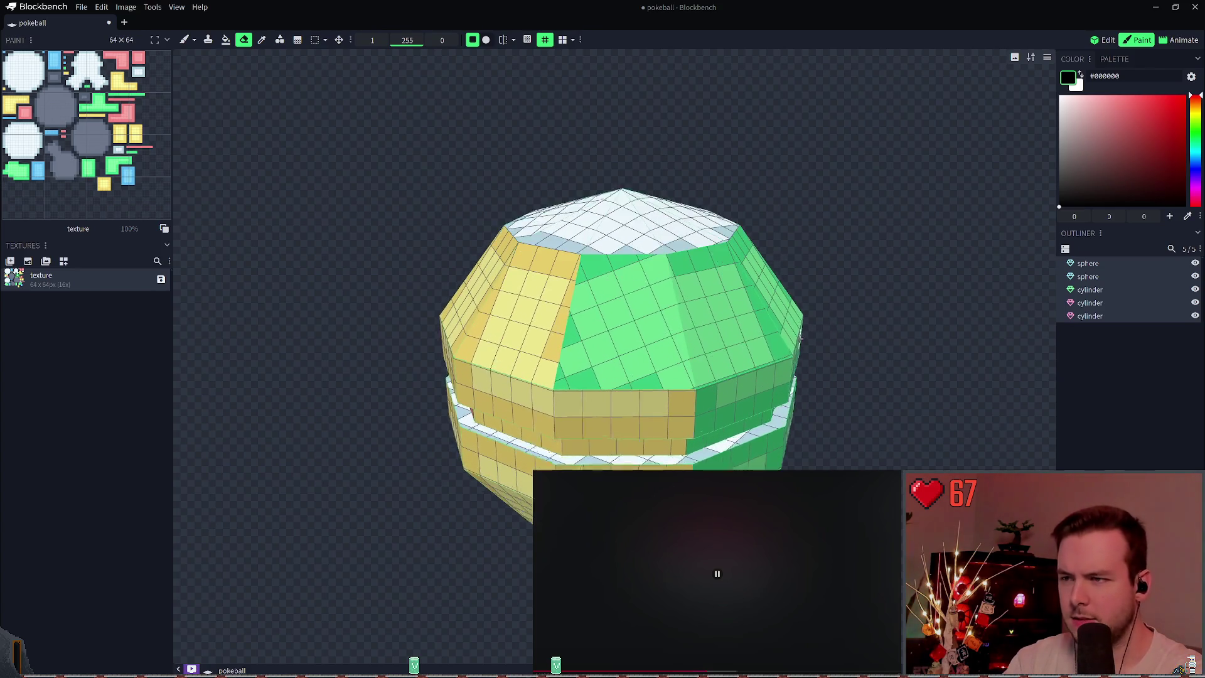
{"action": "mouse_move", "coordinate": [728, 239]}
{"action": "left_mouse_down"}
{"action": "mouse_move", "coordinate": [761, 236]}
{"action": "mouse_move", "coordinate": [767, 269]}
{"action": "left_mouse_up"}
{"action": "right_click_drag", "start_coordinate": [766, 268], "coordinate": [735, 281]}
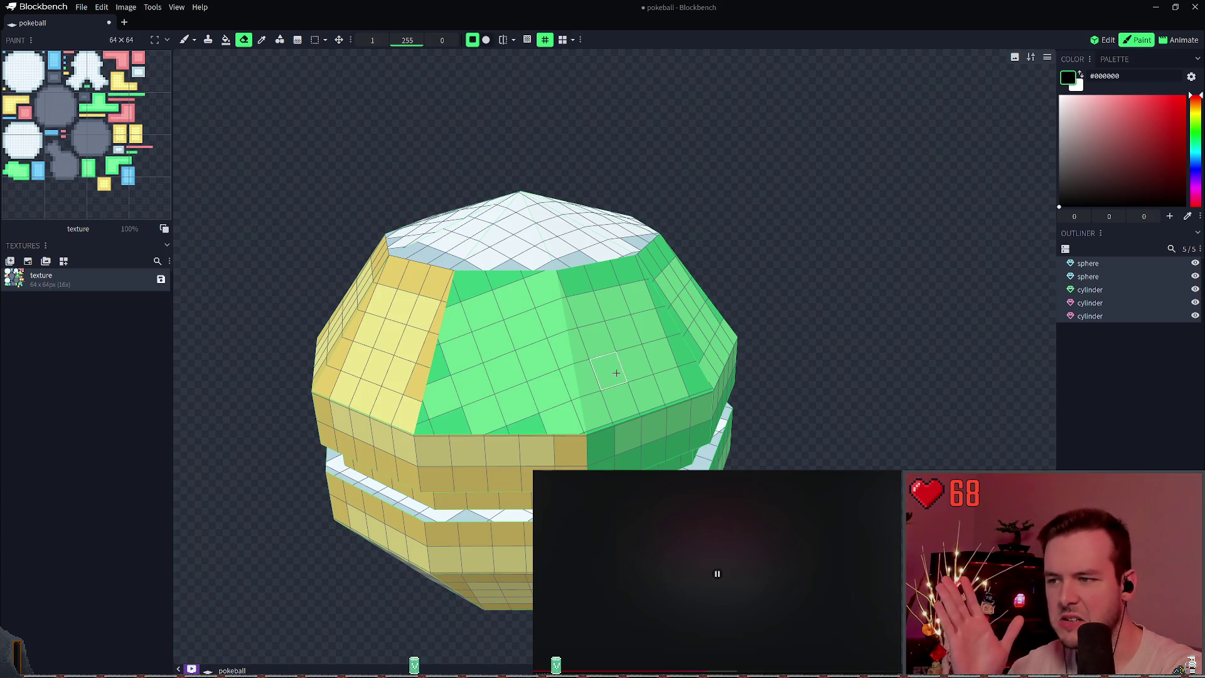
Inspect the textured ball, erase a patch on the sphere's edge, and save.
{"action": "right_click_drag", "start_coordinate": [618, 370], "coordinate": [552, 417]}
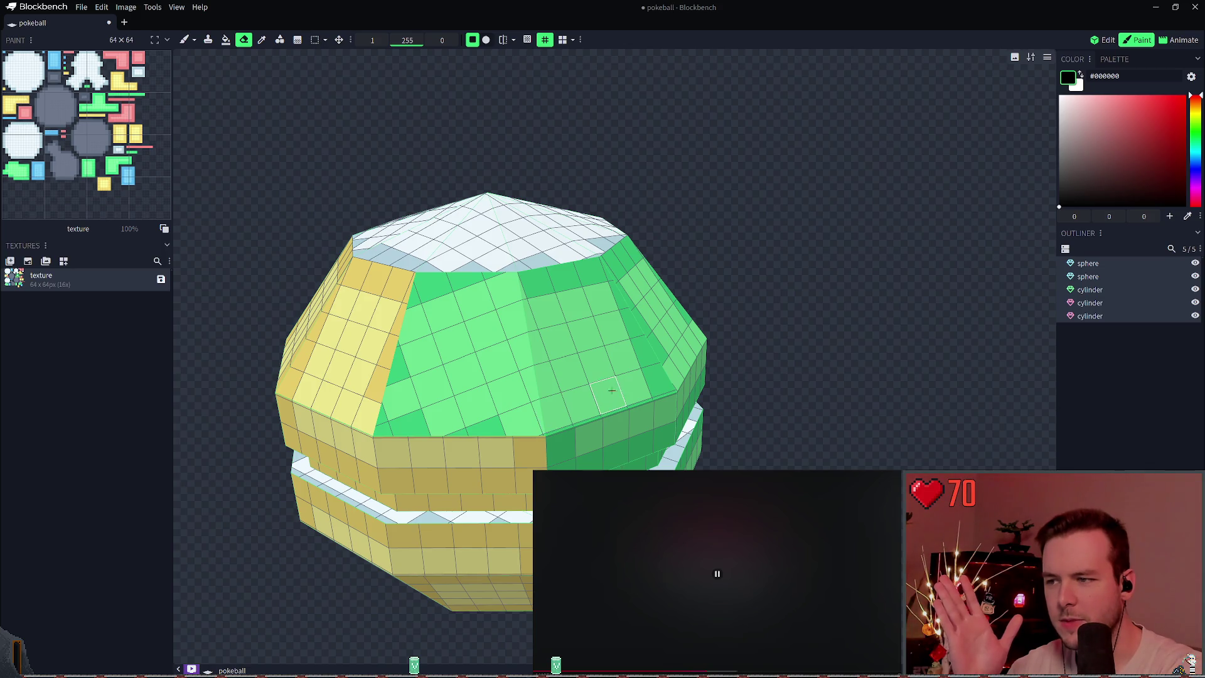
{"action": "right_click_drag", "start_coordinate": [620, 396], "coordinate": [616, 397]}
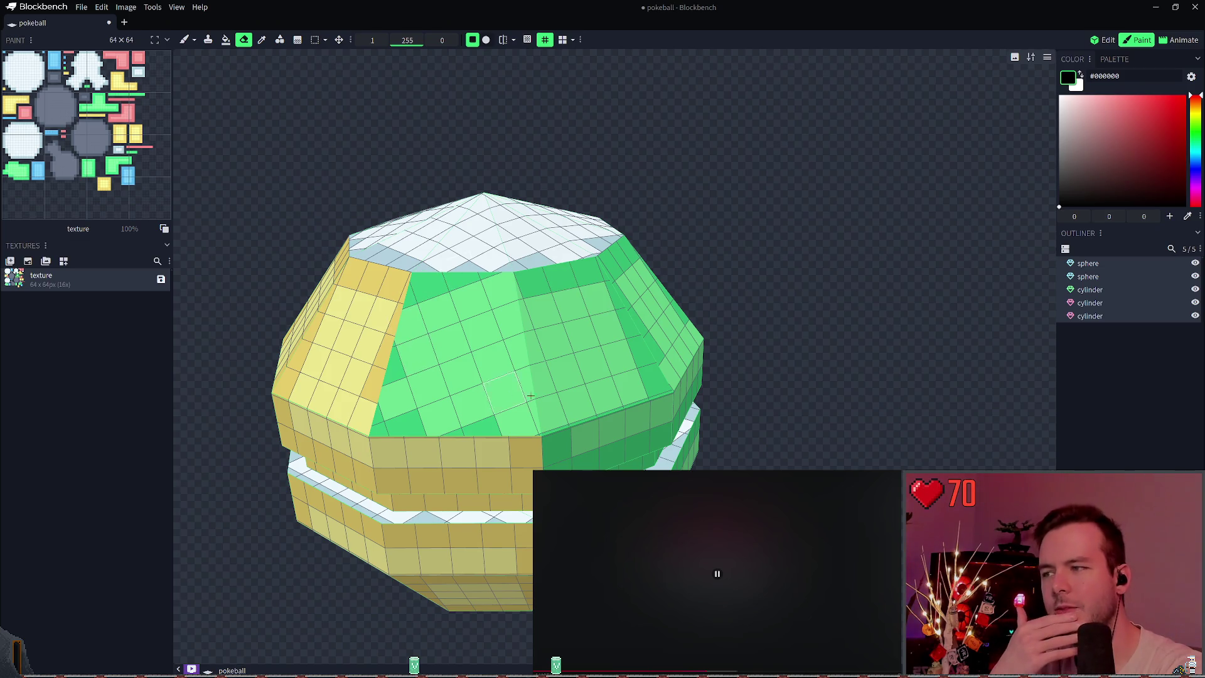
{"action": "right_click_drag", "start_coordinate": [458, 272], "coordinate": [565, 364]}
{"action": "right_click_drag", "start_coordinate": [690, 297], "coordinate": [774, 286]}
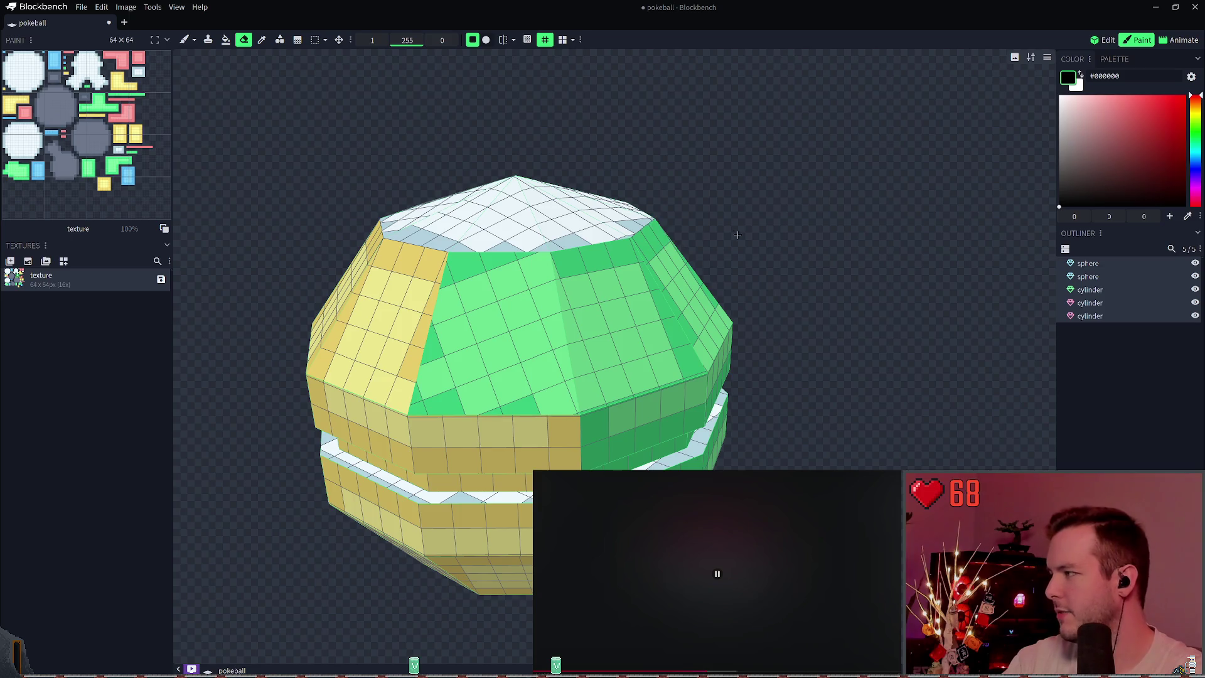
{"action": "mouse_move", "coordinate": [738, 235]}
{"action": "right_mouse_down"}
{"action": "mouse_move", "coordinate": [805, 212]}
{"action": "mouse_move", "coordinate": [802, 188]}
{"action": "right_mouse_up"}
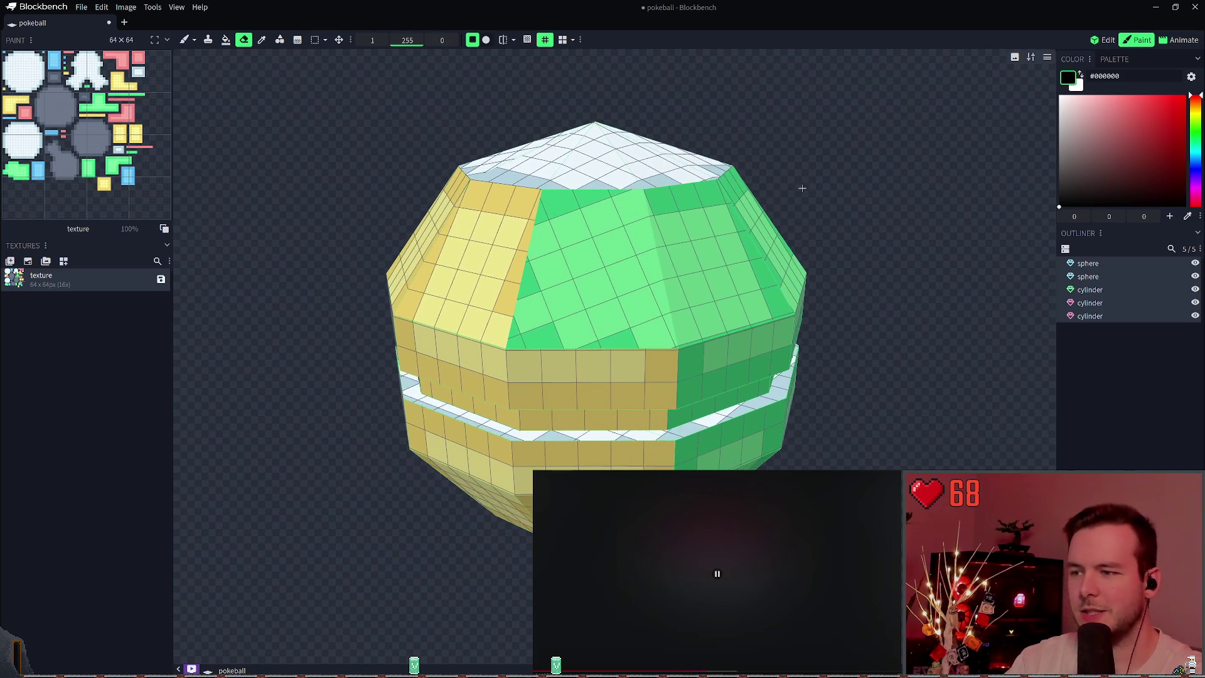
{"action": "mouse_move", "coordinate": [784, 251]}
{"action": "left_mouse_down"}
{"action": "mouse_move", "coordinate": [856, 178]}
{"action": "mouse_move", "coordinate": [933, 205]}
{"action": "left_mouse_up"}
{"action": "scroll", "coordinate": [812, 255], "scroll_direction": "down", "scroll_amount": 3}
{"action": "mouse_move", "coordinate": [812, 255]}
{"action": "left_mouse_down"}
{"action": "mouse_move", "coordinate": [858, 213]}
{"action": "mouse_move", "coordinate": [755, 274]}
{"action": "mouse_move", "coordinate": [811, 265]}
{"action": "mouse_move", "coordinate": [790, 266]}
{"action": "mouse_move", "coordinate": [771, 285]}
{"action": "mouse_move", "coordinate": [782, 290]}
{"action": "left_mouse_up"}
{"action": "key", "text": "ctrl+s"}
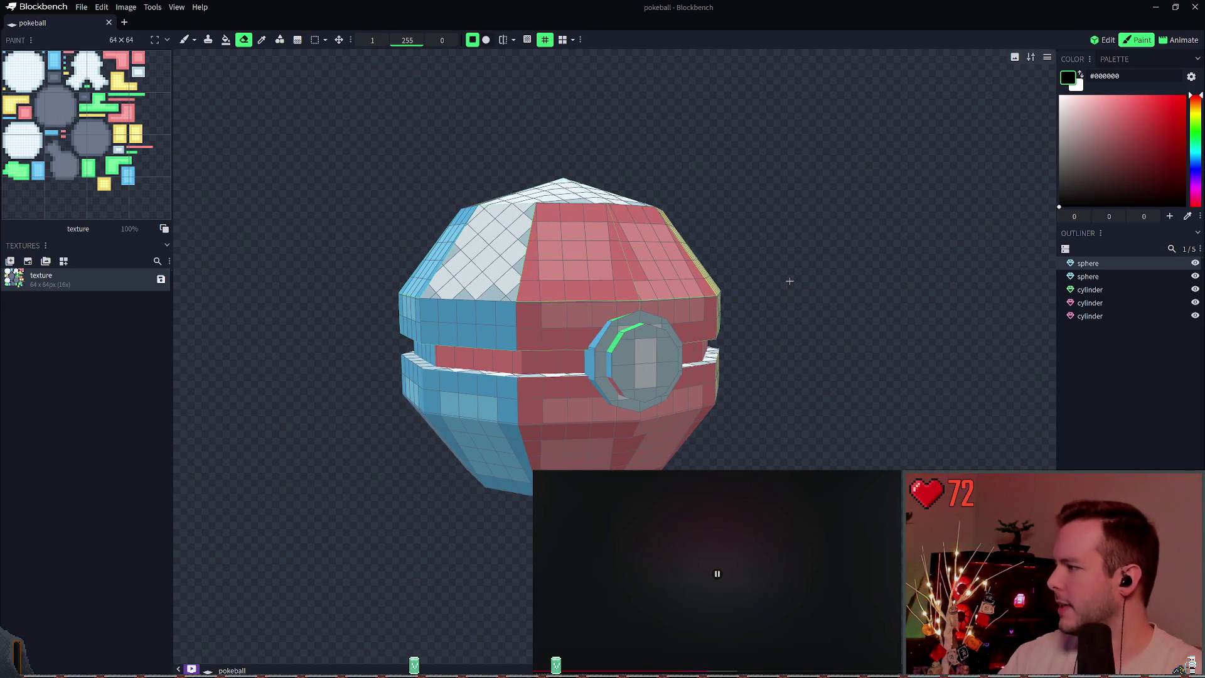
Erase a small texture spot and view the ball's green and yellow top.
{"action": "left_click_drag", "start_coordinate": [755, 215], "coordinate": [745, 182]}
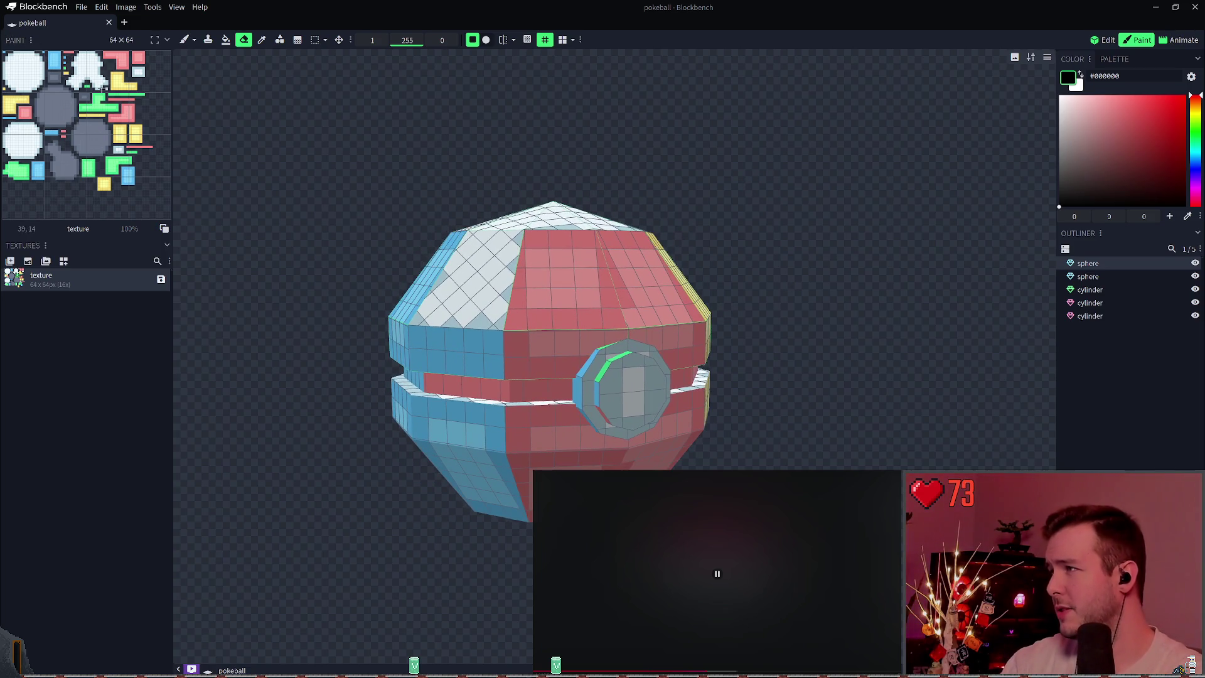
{"action": "left_click_drag", "start_coordinate": [735, 198], "coordinate": [749, 204]}
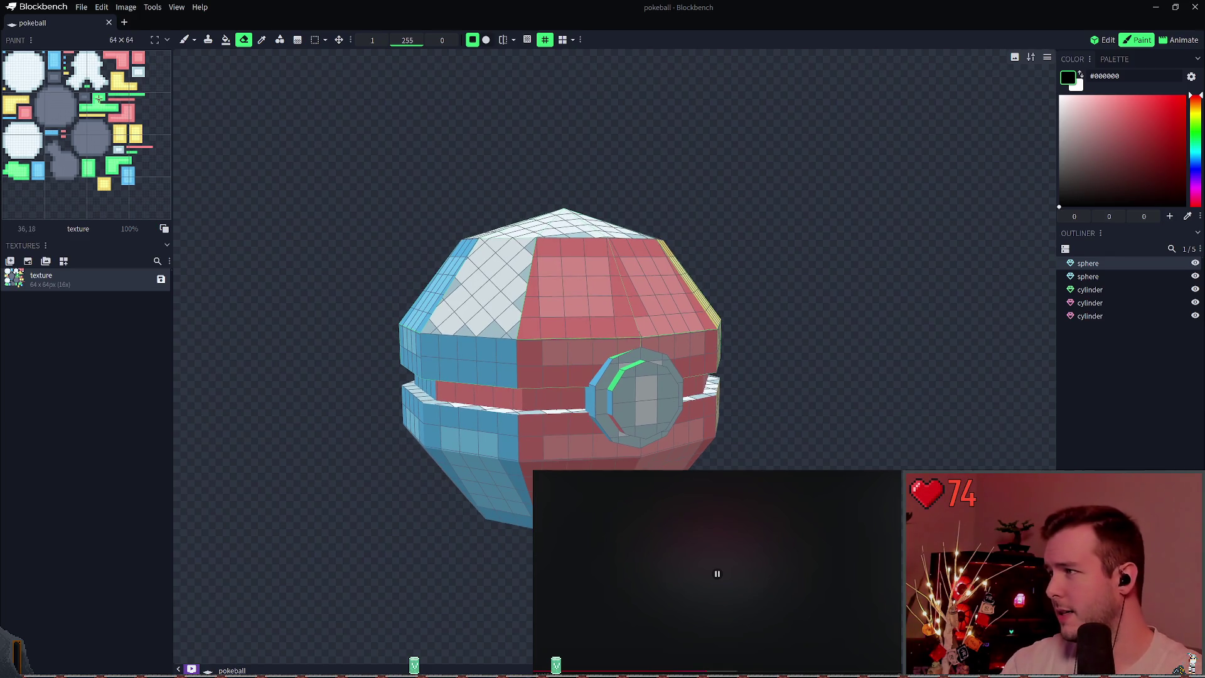
{"action": "left_click_drag", "start_coordinate": [565, 151], "coordinate": [606, 160]}
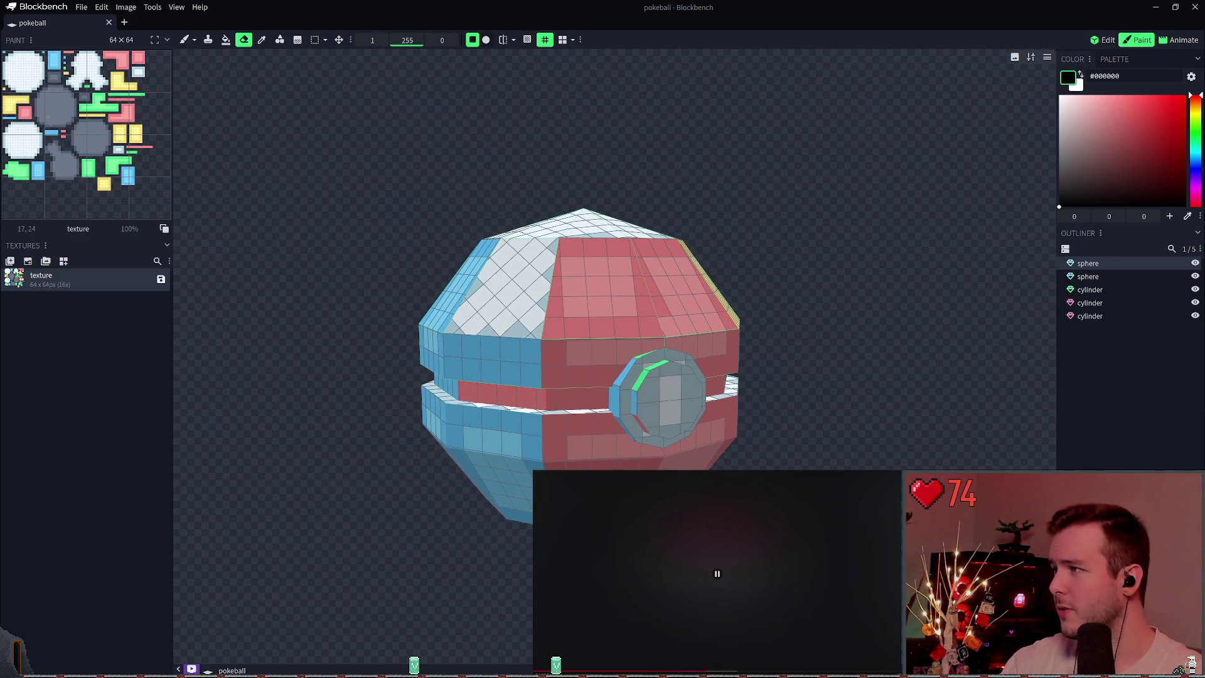
{"action": "left_click", "coordinate": [30, 71]}
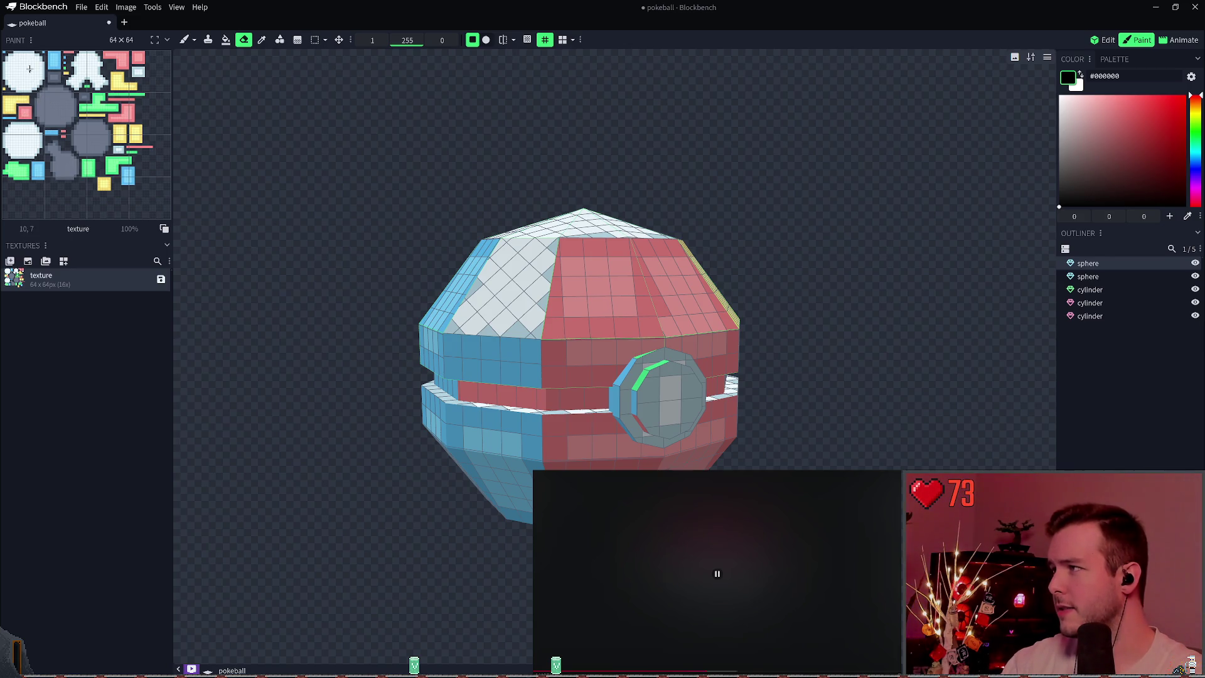
{"action": "mouse_move", "coordinate": [578, 195]}
{"action": "left_mouse_down"}
{"action": "mouse_move", "coordinate": [673, 261]}
{"action": "mouse_move", "coordinate": [457, 288]}
{"action": "mouse_move", "coordinate": [605, 295]}
{"action": "mouse_move", "coordinate": [636, 312]}
{"action": "mouse_move", "coordinate": [676, 257]}
{"action": "mouse_move", "coordinate": [575, 249]}
{"action": "left_mouse_up"}
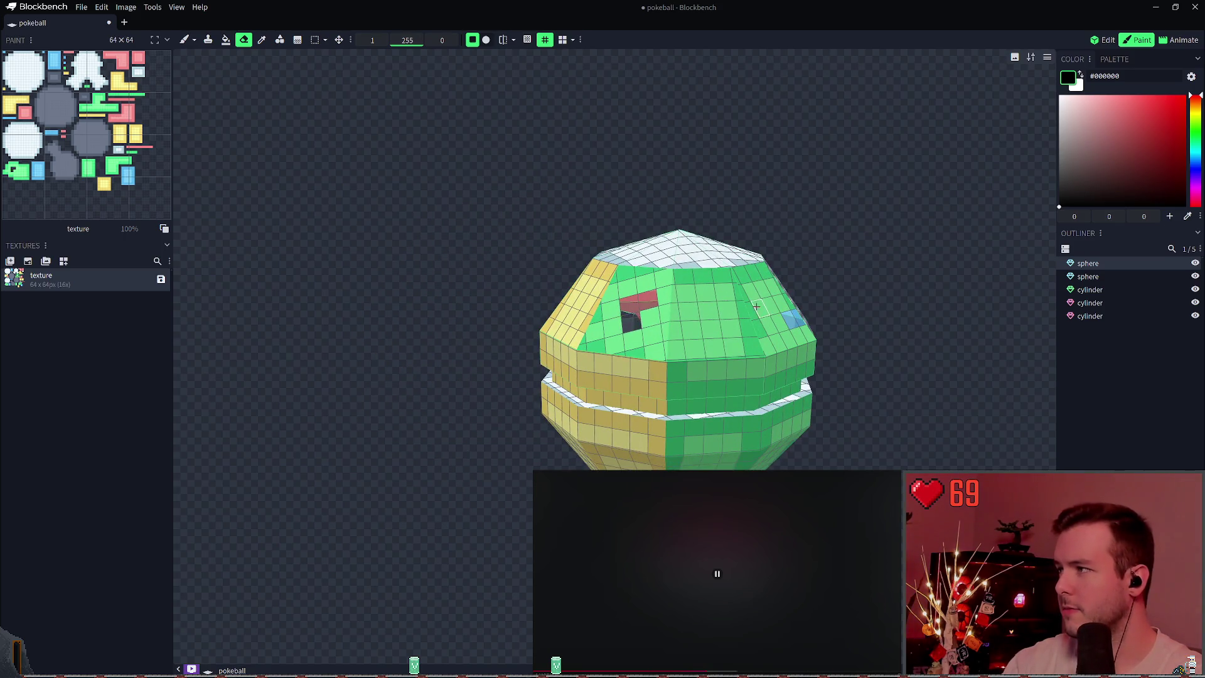
Orbit the ball and try erasing parts of the green top, undoing each attempt.
{"action": "mouse_move", "coordinate": [631, 322]}
{"action": "left_mouse_down"}
{"action": "mouse_move", "coordinate": [676, 295]}
{"action": "mouse_move", "coordinate": [614, 305]}
{"action": "mouse_move", "coordinate": [659, 342]}
{"action": "mouse_move", "coordinate": [628, 326]}
{"action": "mouse_move", "coordinate": [571, 326]}
{"action": "left_mouse_up"}
{"action": "key", "text": "ctrl+z"}
{"action": "key", "text": "ctrl+z"}
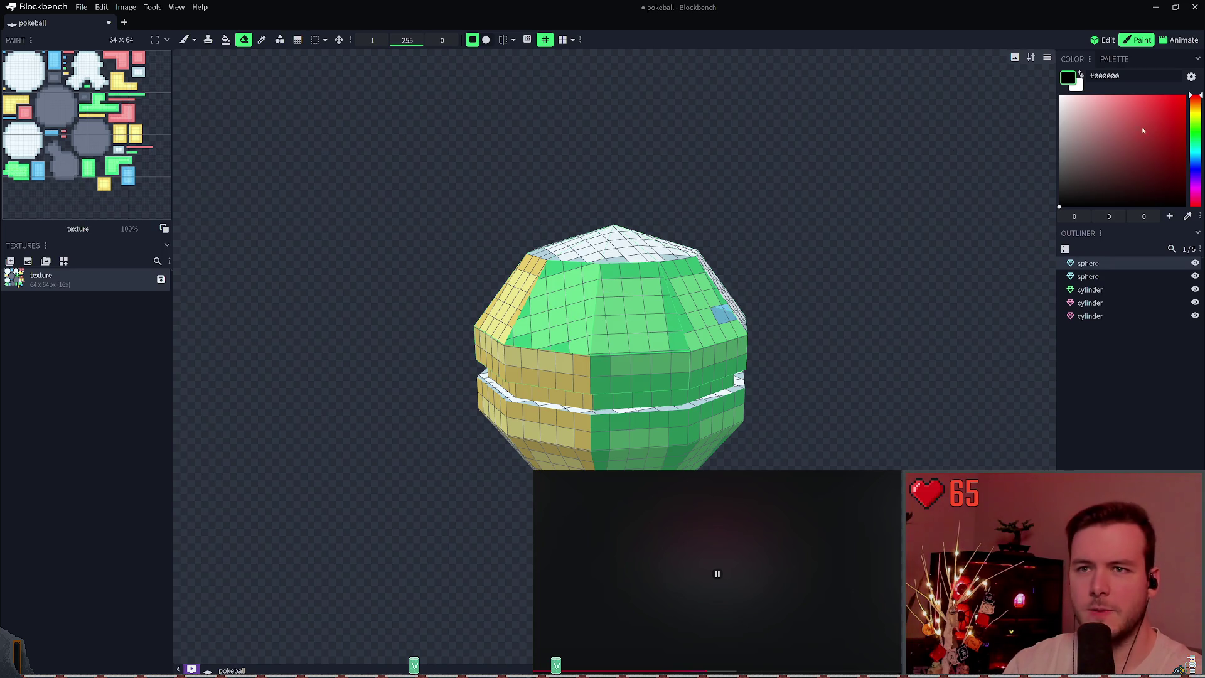
{"action": "left_click_drag", "start_coordinate": [584, 276], "coordinate": [634, 313]}
{"action": "key", "text": "ctrl+z"}
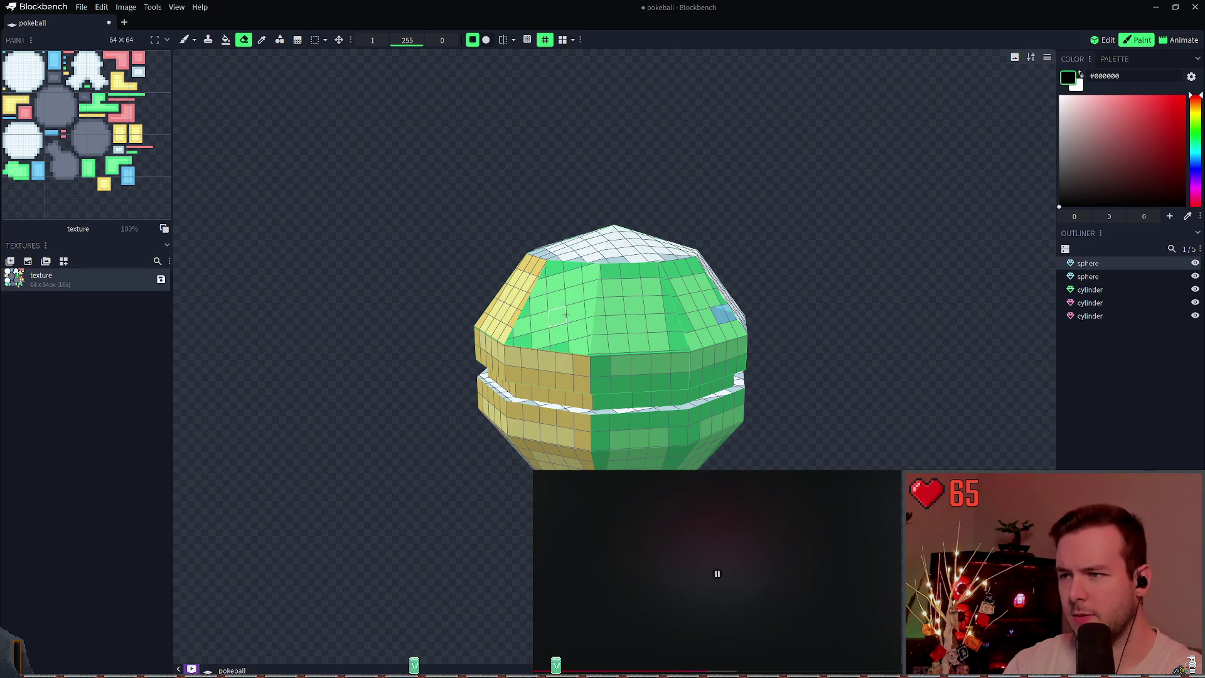
{"action": "mouse_move", "coordinate": [552, 295]}
{"action": "left_mouse_down"}
{"action": "mouse_move", "coordinate": [598, 323]}
{"action": "mouse_move", "coordinate": [552, 308]}
{"action": "mouse_move", "coordinate": [665, 342]}
{"action": "mouse_move", "coordinate": [596, 377]}
{"action": "mouse_move", "coordinate": [573, 354]}
{"action": "left_mouse_up"}
{"action": "key", "text": "ctrl+z"}
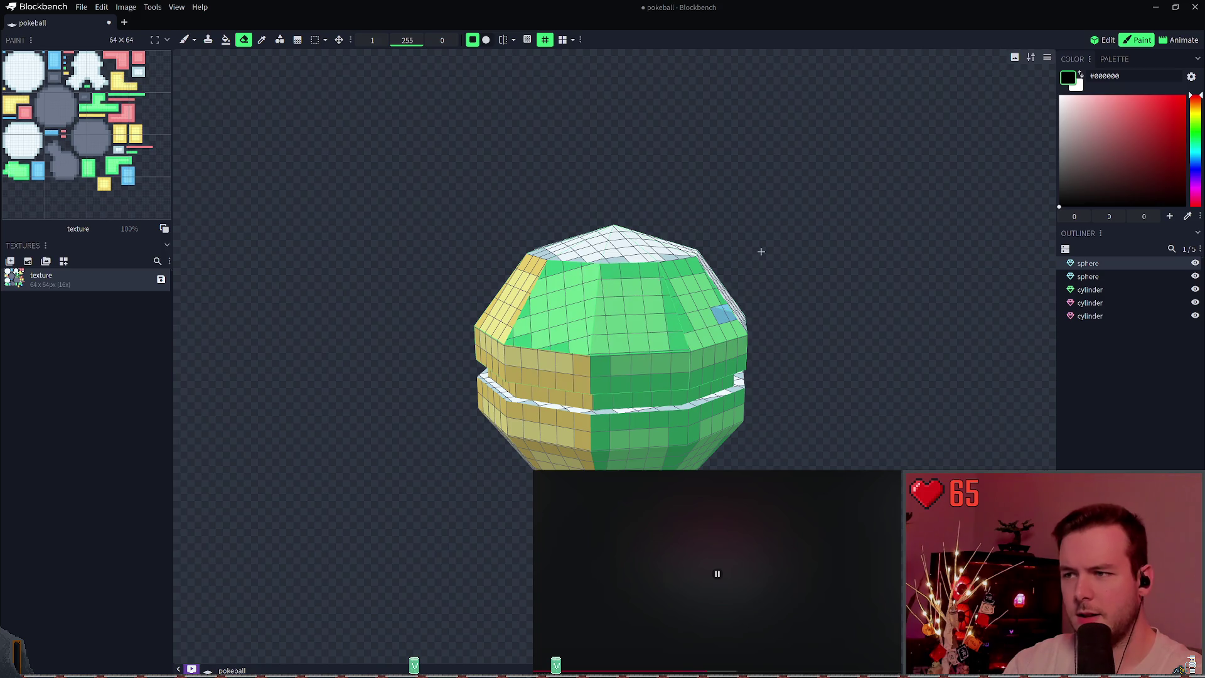
Swap primary and secondary colours, then test an eraser stroke and a white brush stroke, undoing both.
{"action": "left_click", "coordinate": [1068, 88]}
{"action": "left_click_drag", "start_coordinate": [596, 317], "coordinate": [628, 302]}
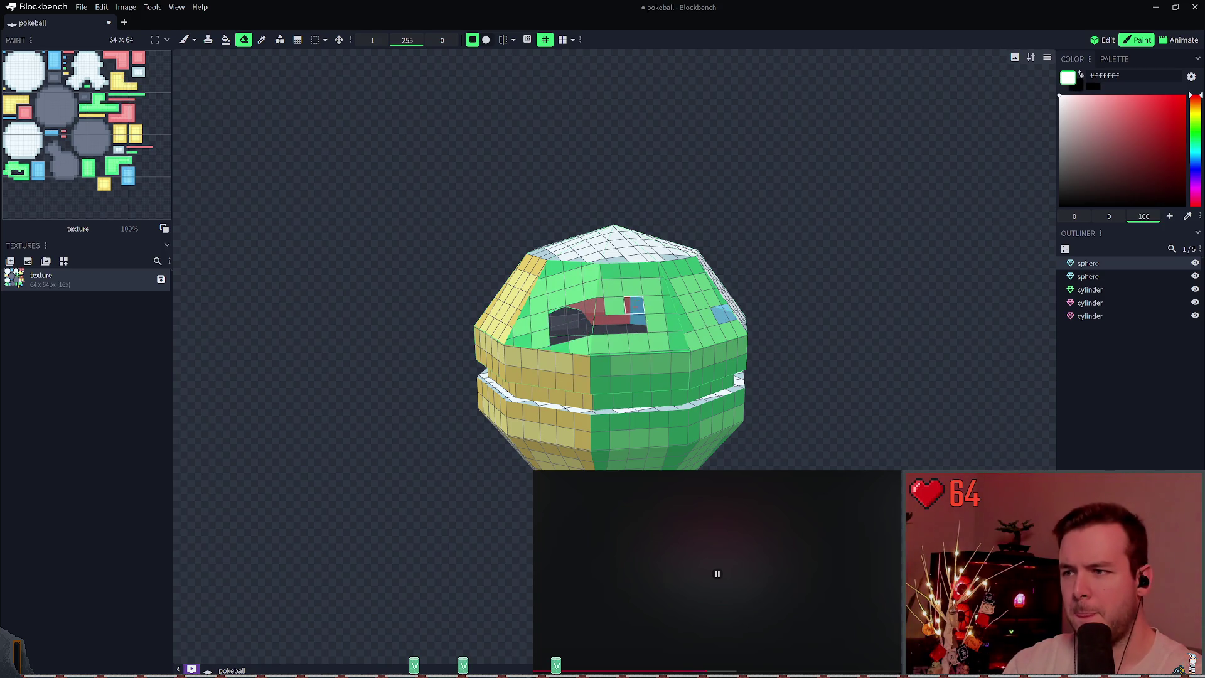
{"action": "key", "text": "ctrl+z"}
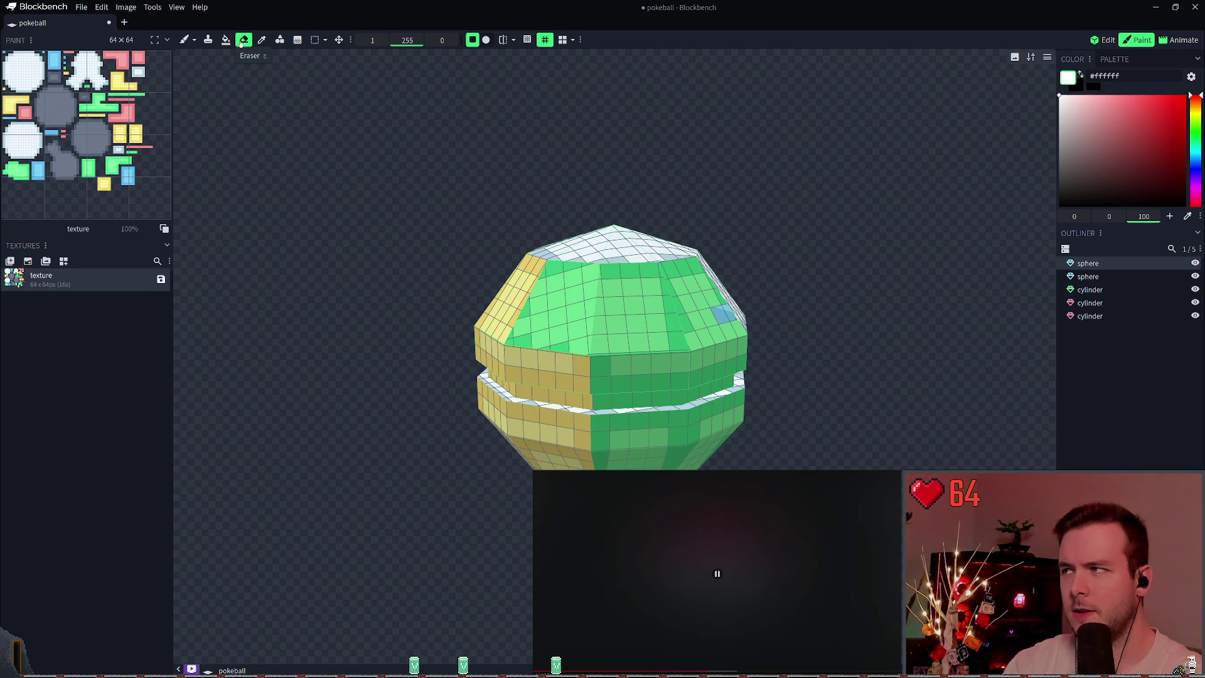
{"action": "left_click", "coordinate": [184, 39]}
{"action": "left_click_drag", "start_coordinate": [576, 335], "coordinate": [640, 301]}
{"action": "key", "text": "ctrl+z"}
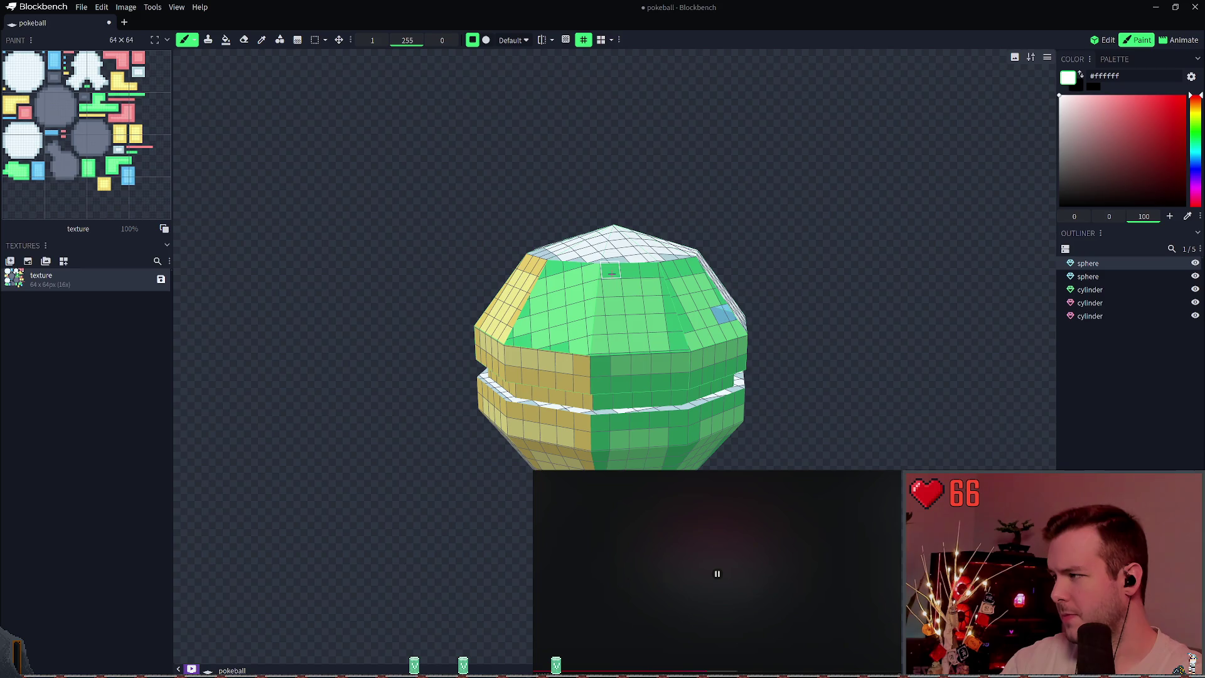
Brush white pixels onto a face of the green top sphere.
{"action": "right_click_drag", "start_coordinate": [610, 271], "coordinate": [762, 252]}
{"action": "scroll", "coordinate": [690, 263], "scroll_direction": "up", "scroll_amount": 2}
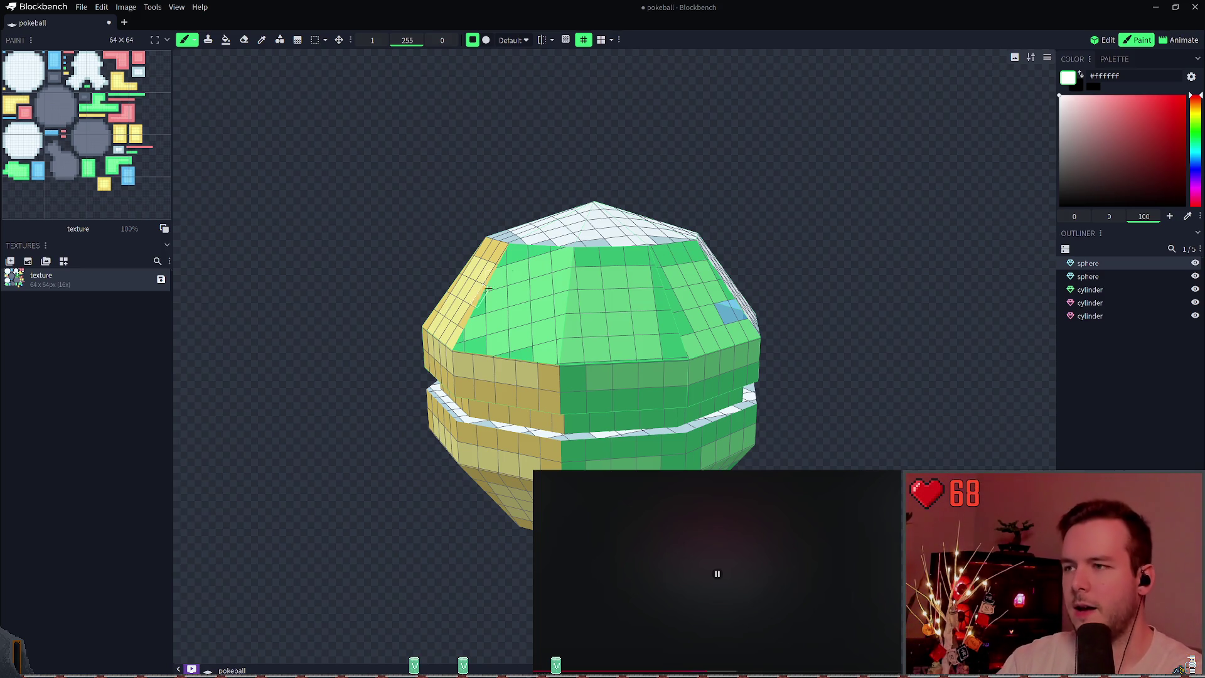
{"action": "mouse_move", "coordinate": [674, 159]}
{"action": "left_mouse_down"}
{"action": "mouse_move", "coordinate": [737, 143]}
{"action": "mouse_move", "coordinate": [729, 136]}
{"action": "left_mouse_up"}
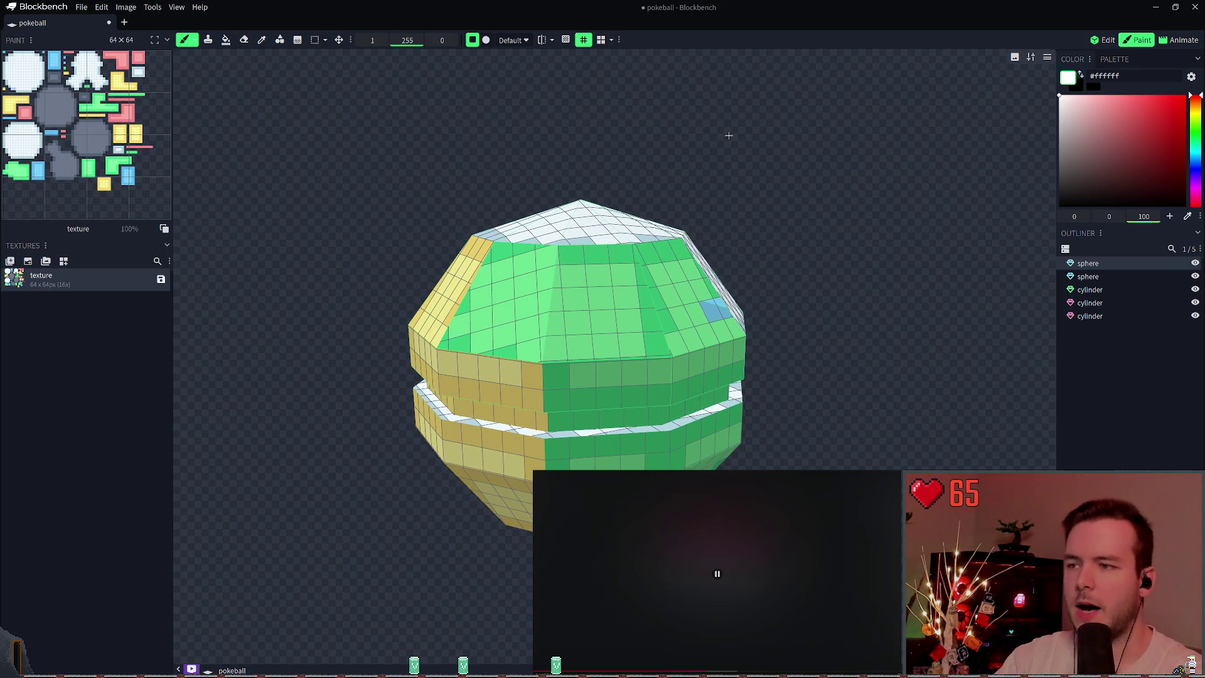
{"action": "mouse_move", "coordinate": [738, 210]}
{"action": "left_mouse_down"}
{"action": "mouse_move", "coordinate": [745, 269]}
{"action": "mouse_move", "coordinate": [618, 288]}
{"action": "mouse_move", "coordinate": [574, 333]}
{"action": "mouse_move", "coordinate": [604, 319]}
{"action": "left_mouse_up"}
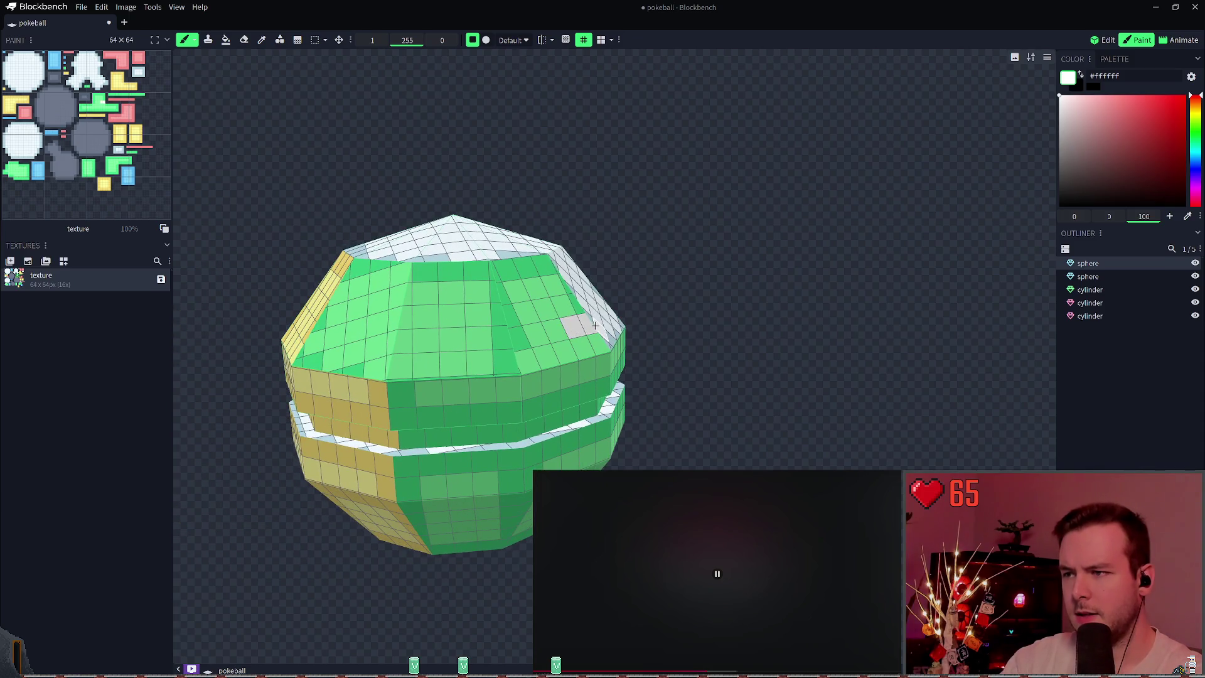
{"action": "mouse_move", "coordinate": [653, 295]}
{"action": "right_mouse_down"}
{"action": "mouse_move", "coordinate": [672, 291]}
{"action": "mouse_move", "coordinate": [590, 312]}
{"action": "mouse_move", "coordinate": [737, 294]}
{"action": "right_mouse_up"}
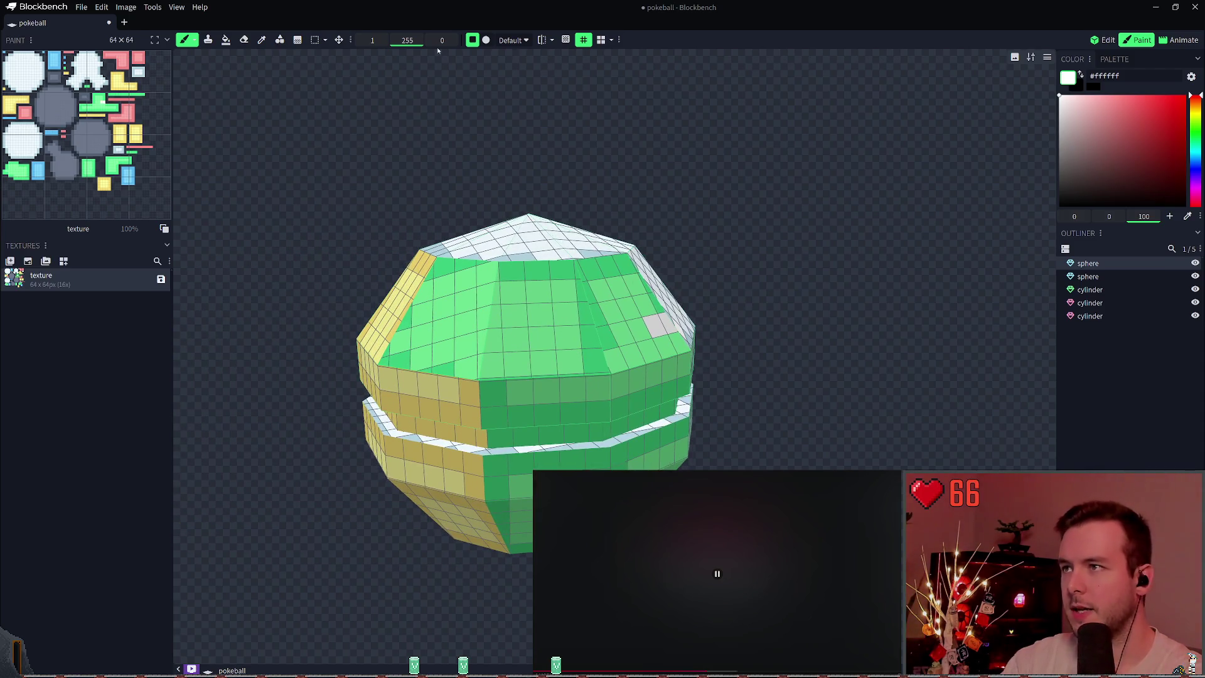
Paint Bucket three green top faces white, then undo the fills.
{"action": "left_click", "coordinate": [226, 39]}
{"action": "left_click", "coordinate": [543, 320]}
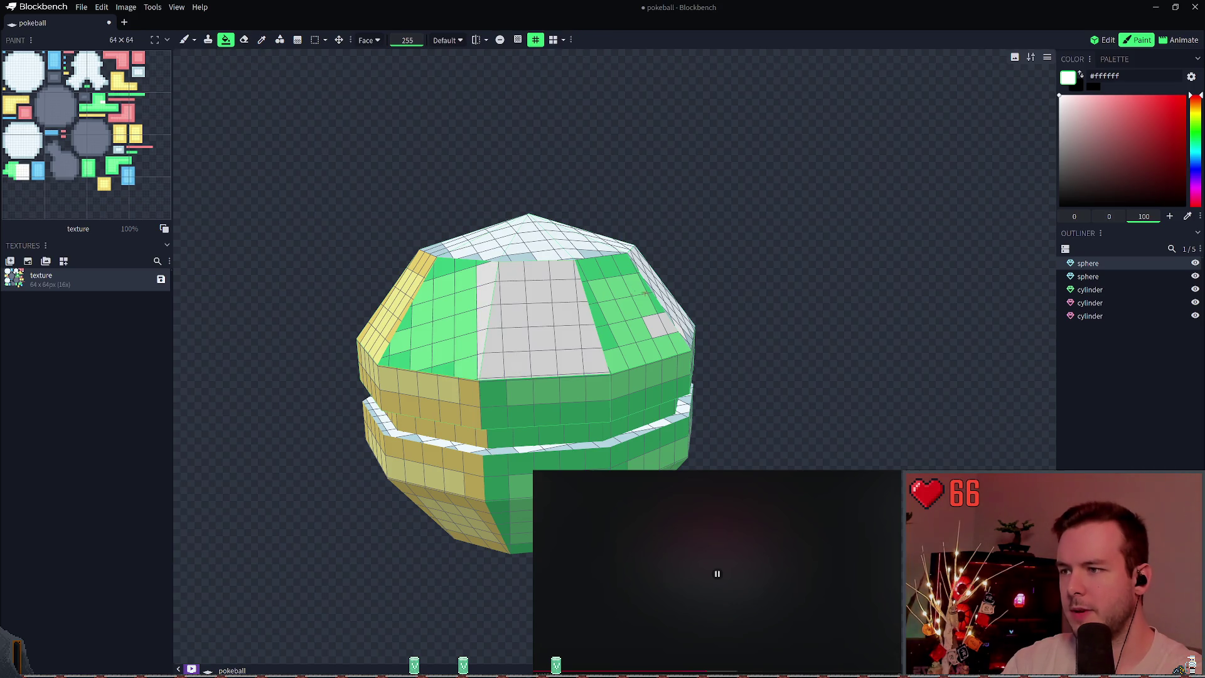
{"action": "left_click", "coordinate": [634, 314]}
{"action": "left_click", "coordinate": [433, 314]}
{"action": "right_click_drag", "start_coordinate": [570, 254], "coordinate": [679, 266]}
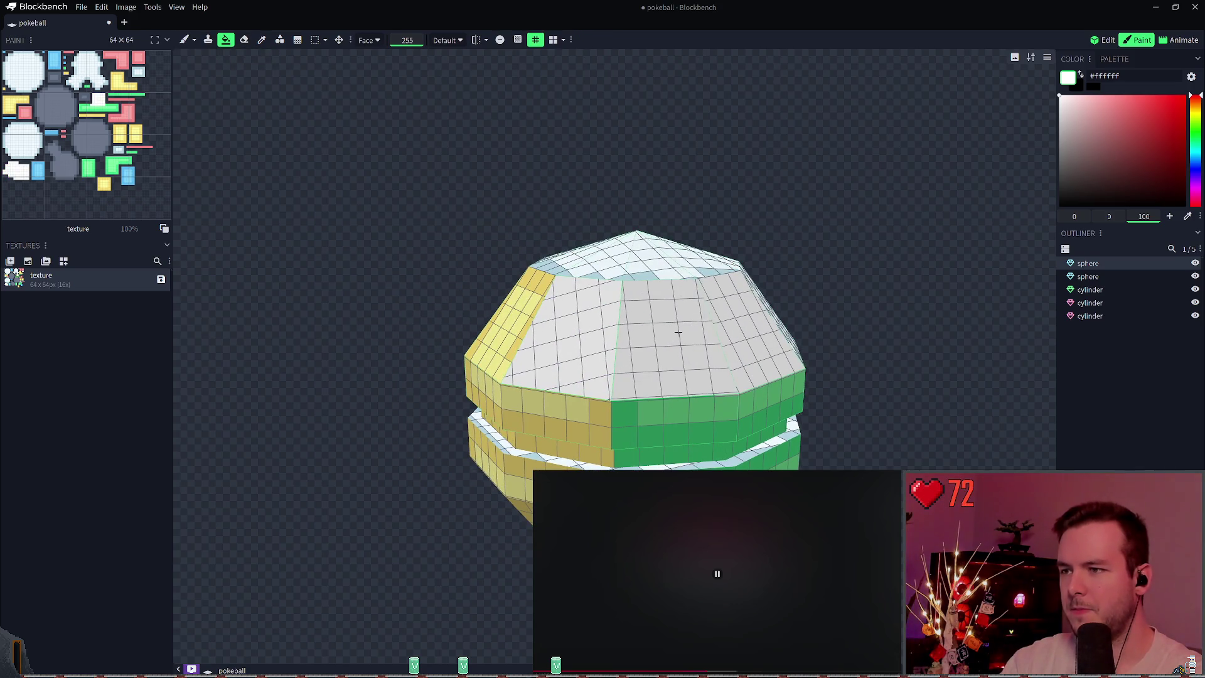
{"action": "key", "text": "ctrl+z"}
{"action": "key", "text": "ctrl+z"}
{"action": "key", "text": "ctrl+z"}
Test a white fill on the central top face, then keep a white fill on the face left of centre.
{"action": "left_click", "coordinate": [669, 315]}
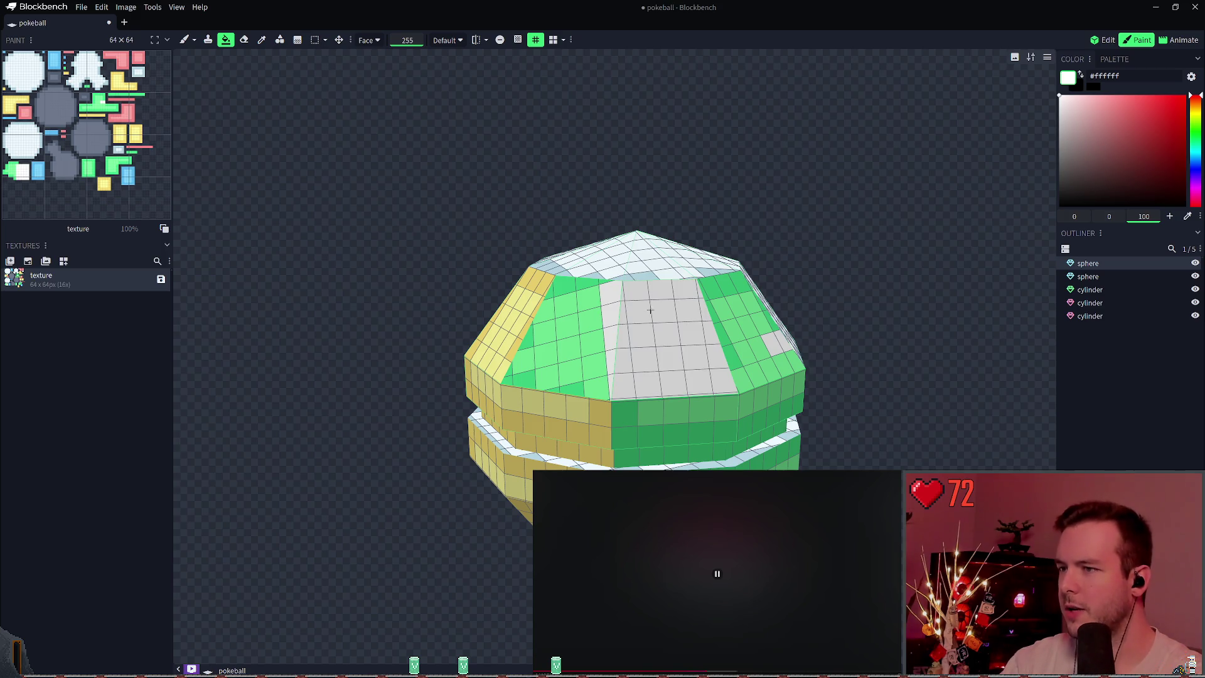
{"action": "key", "text": "ctrl+z"}
{"action": "key", "text": "ctrl+y"}
{"action": "key", "text": "ctrl+z"}
{"action": "left_click", "coordinate": [583, 293]}
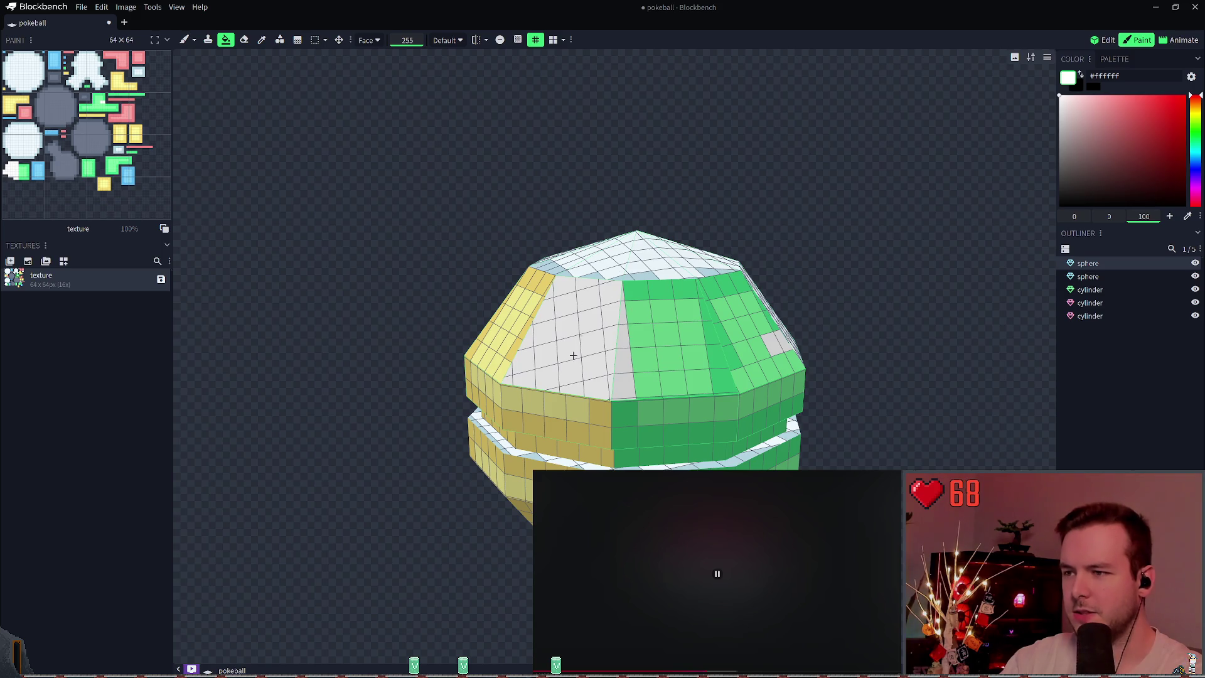
{"action": "key", "text": "ctrl+z"}
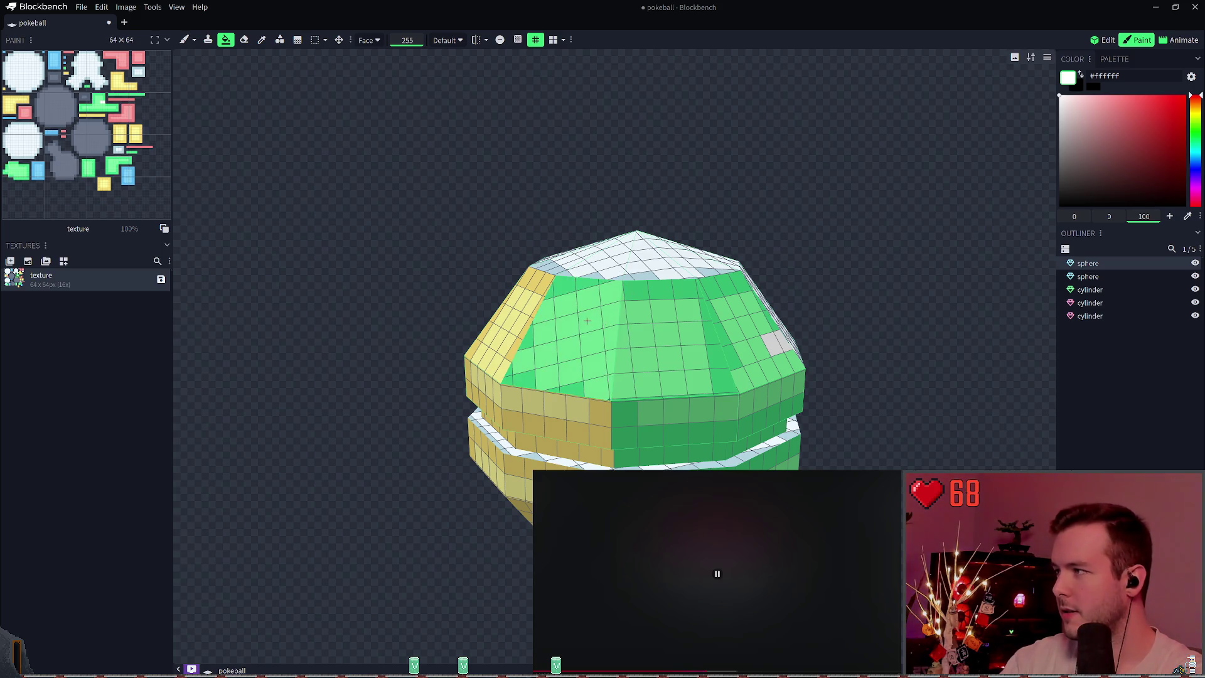
{"action": "key", "text": "ctrl+y"}
{"action": "scroll", "coordinate": [621, 337], "scroll_direction": "up", "scroll_amount": 3}
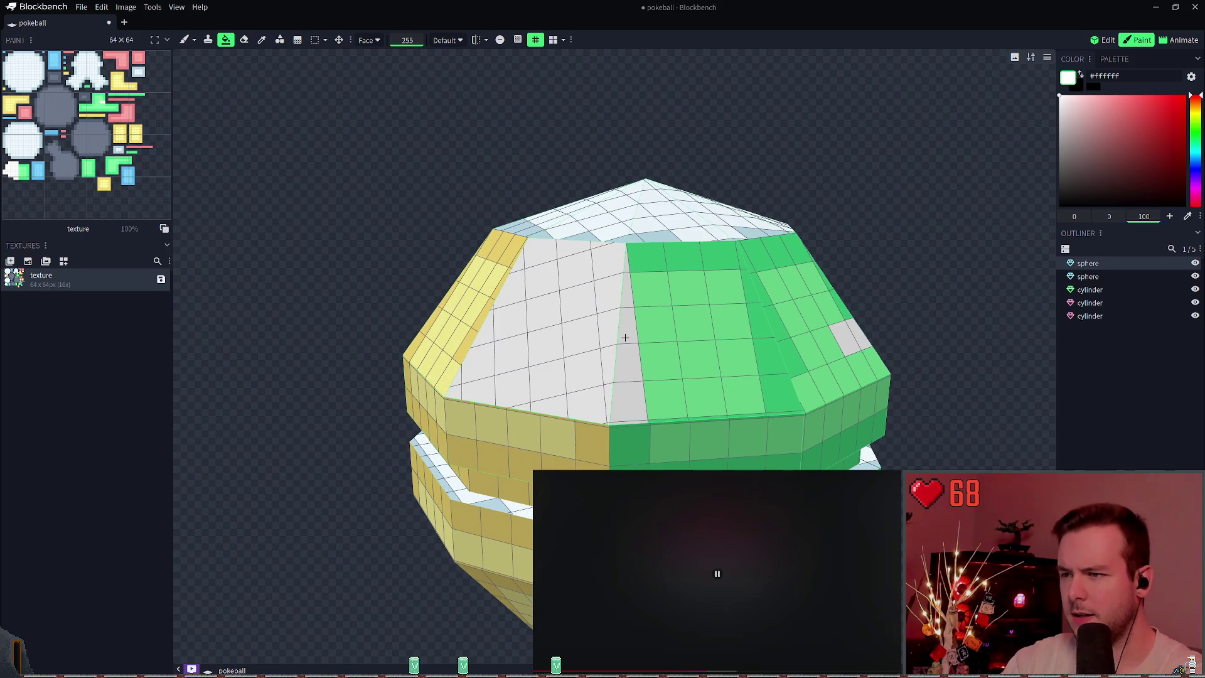
Try the Eraser on one face and a vertical strip of the top half, undoing all erasing.
{"action": "key", "text": "e"}
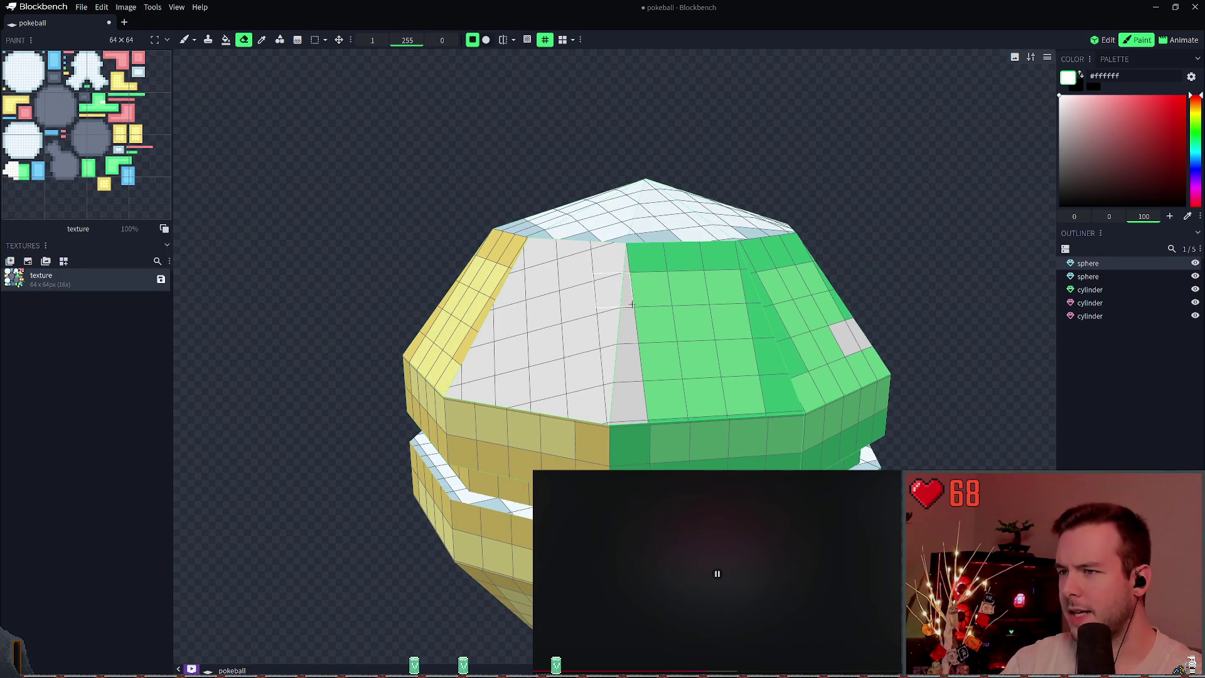
{"action": "left_click", "coordinate": [627, 402]}
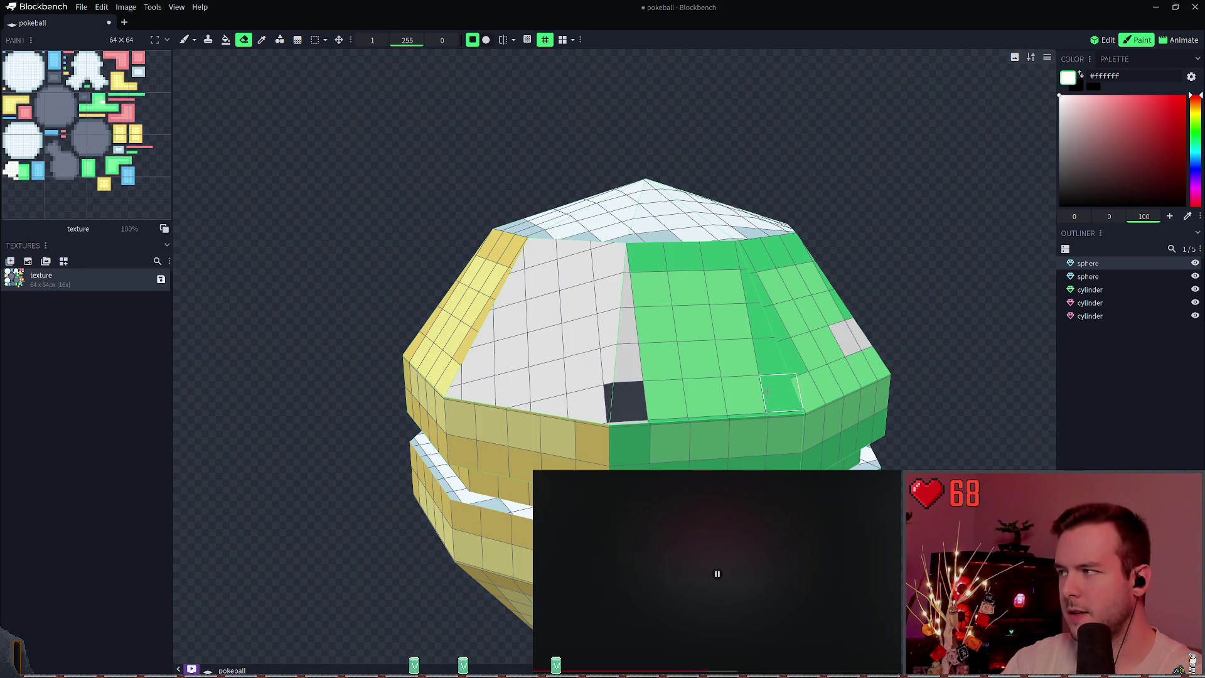
{"action": "key", "text": "ctrl+z"}
{"action": "key", "text": "ctrl+y"}
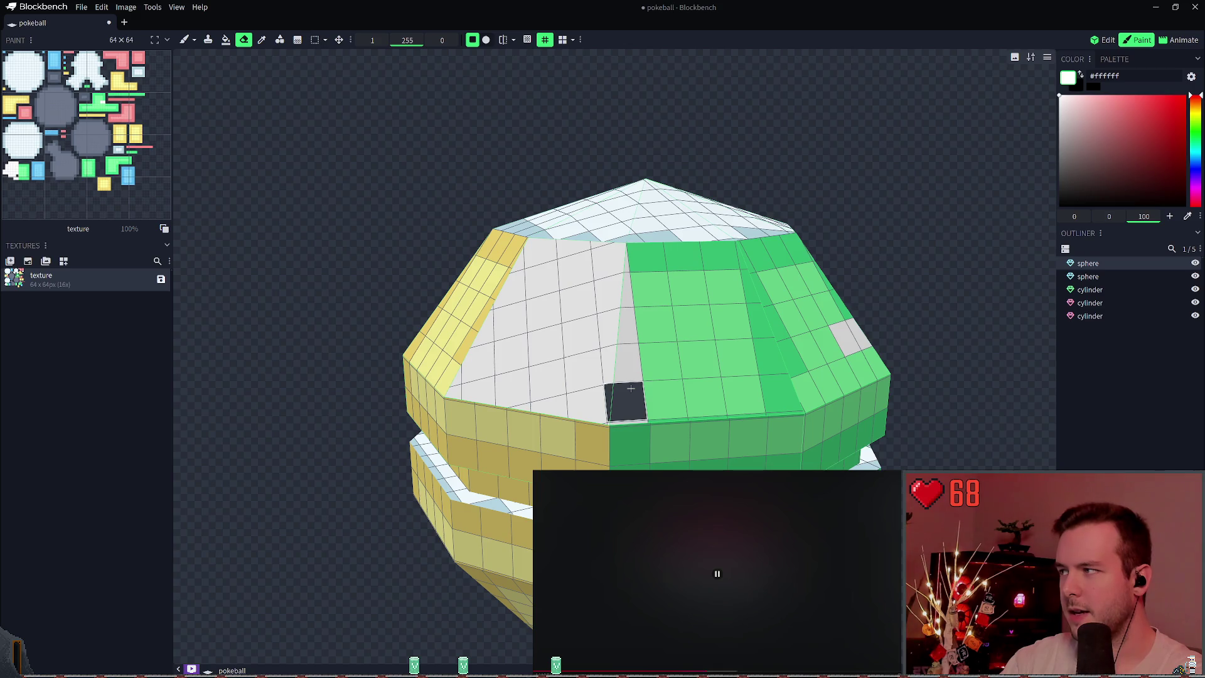
{"action": "key", "text": "ctrl+z"}
{"action": "key", "text": "ctrl+y"}
{"action": "key", "text": "ctrl+z"}
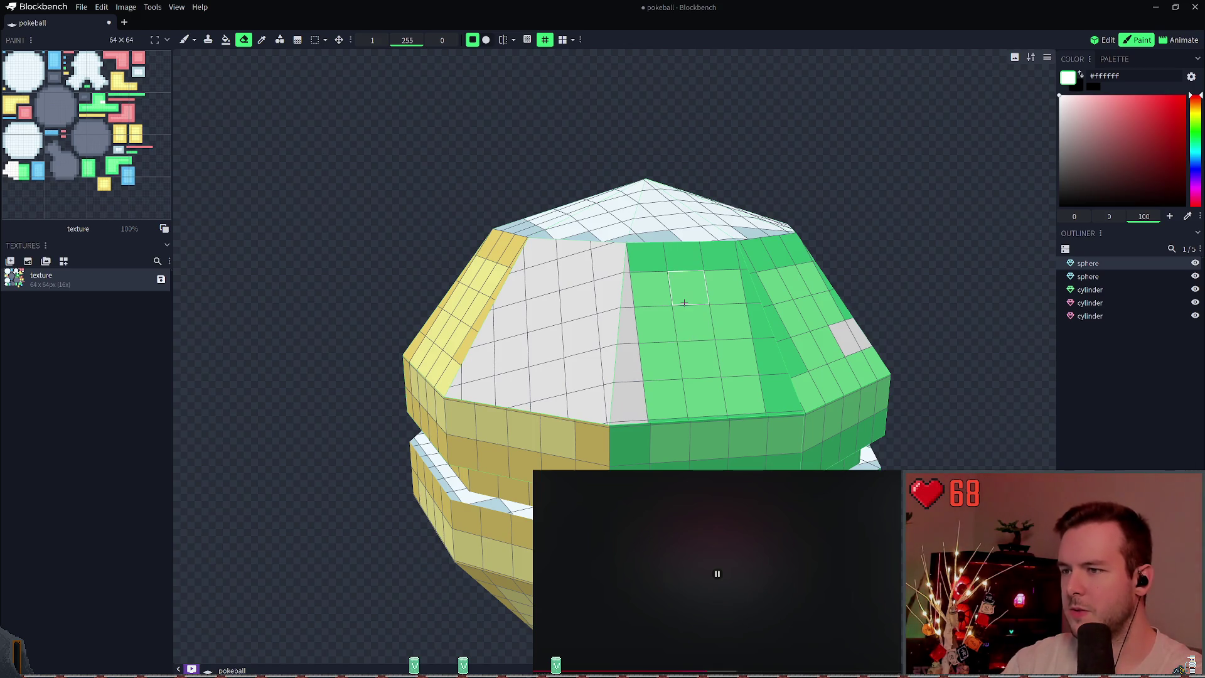
{"action": "left_click_drag", "start_coordinate": [645, 252], "coordinate": [665, 402]}
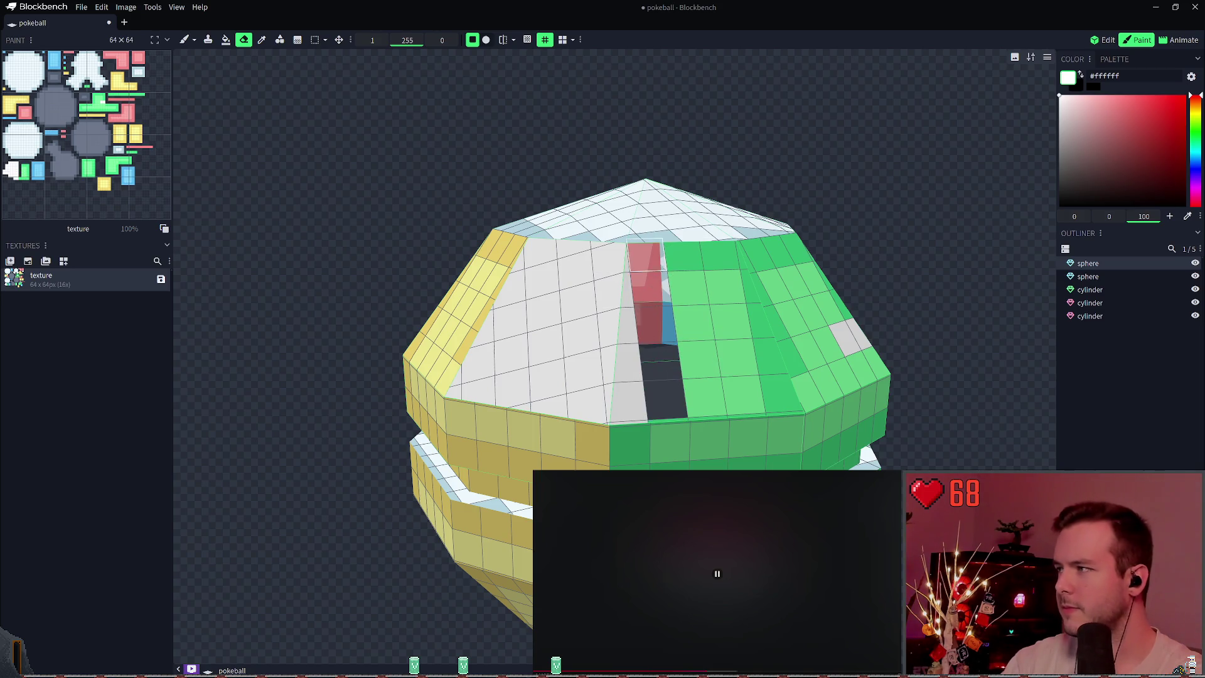
{"action": "key", "text": "ctrl+z"}
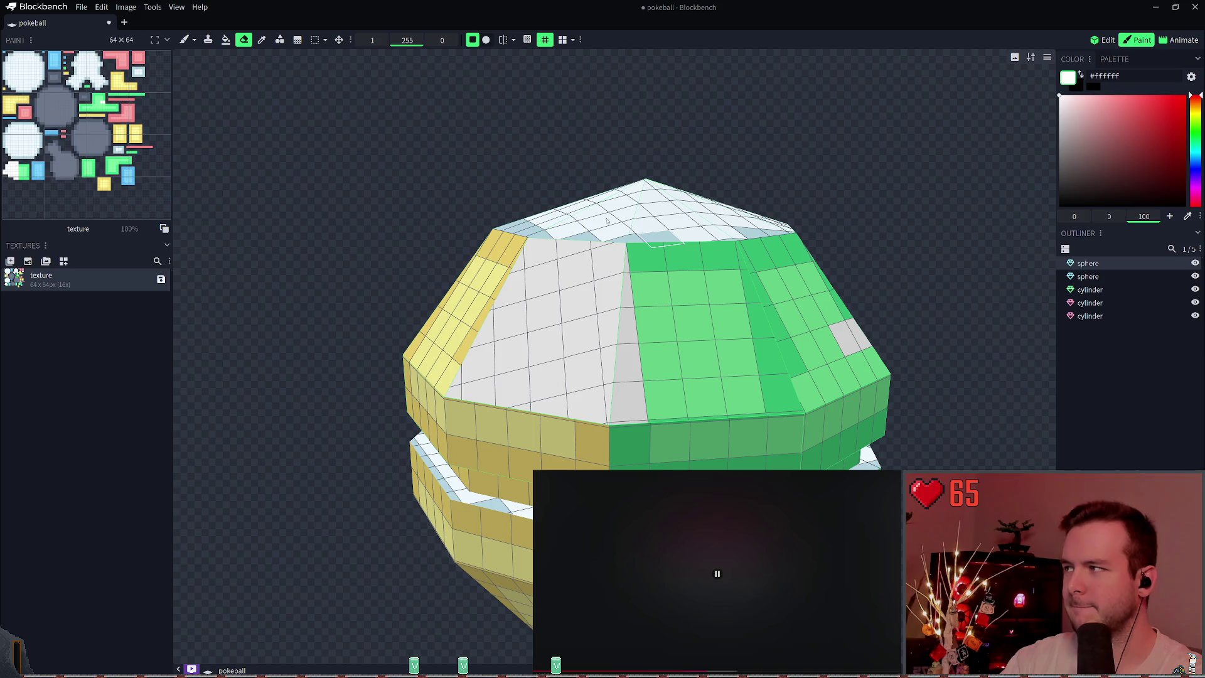
Save the project with Ctrl+S, then remove the painted texture from the model.
{"action": "key", "text": "ctrl+s"}
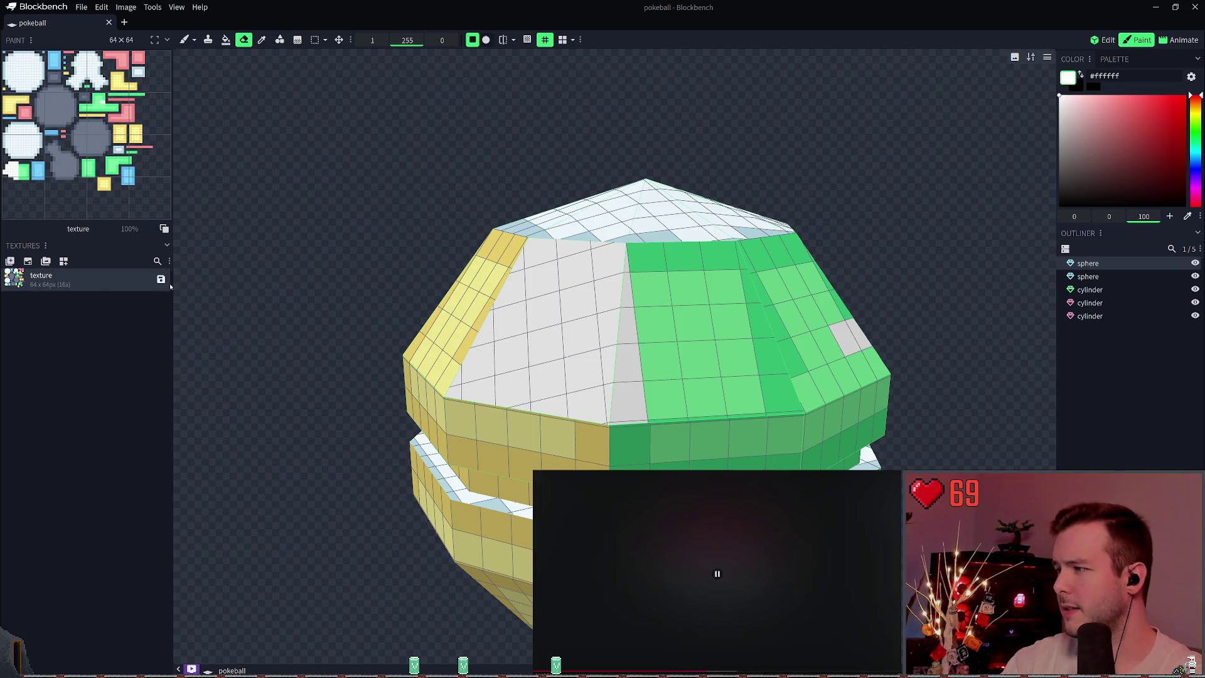
{"action": "key", "text": "Delete"}
{"action": "key", "text": "ctrl+z"}
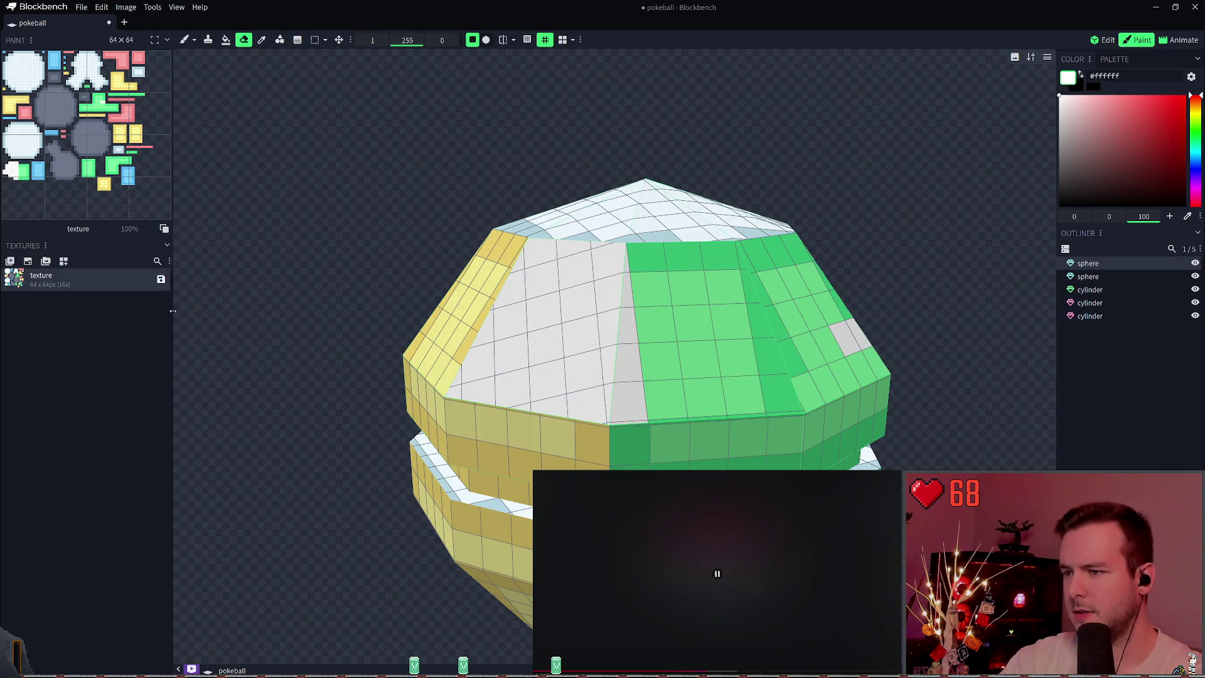
{"action": "key", "text": "ctrl+z"}
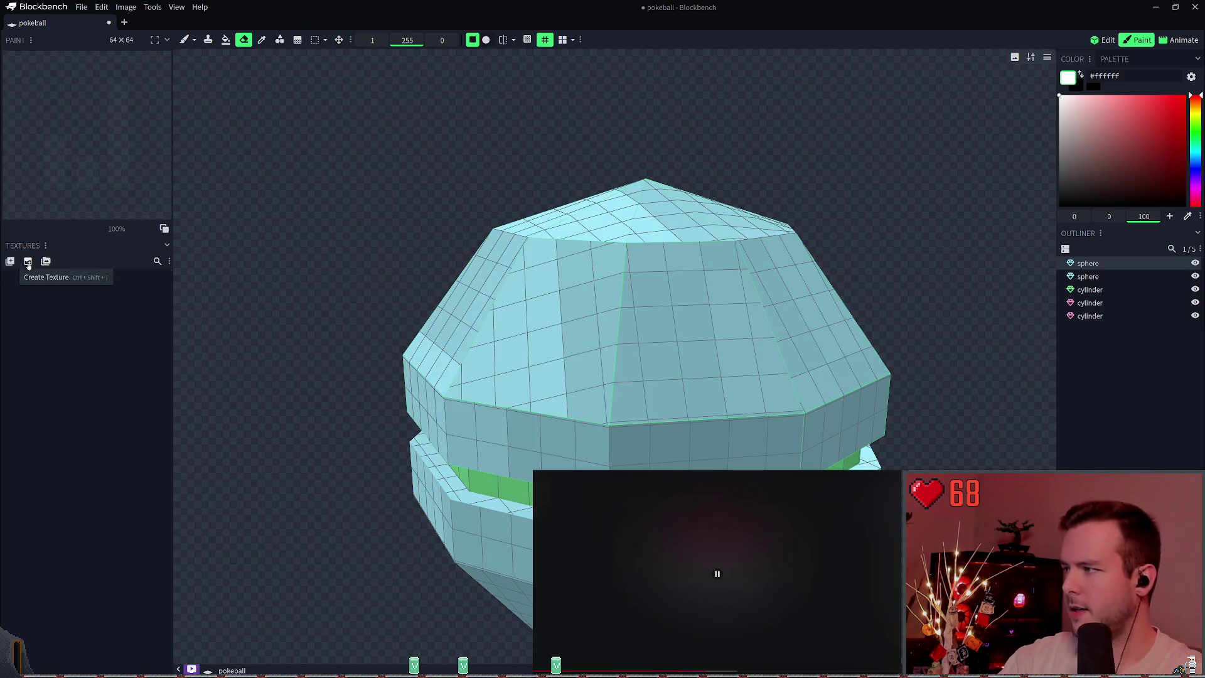
Create a colored Texture Template texture named texture for the whole model, re-creating it once.
{"action": "left_click", "coordinate": [10, 261]}
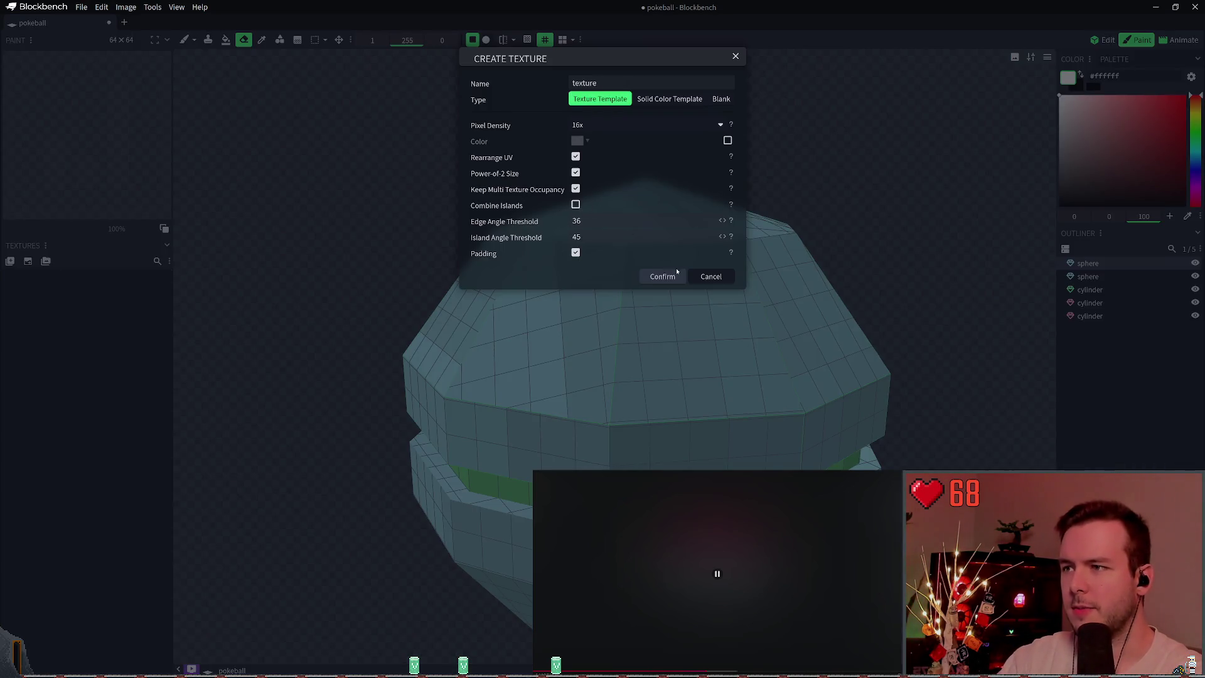
{"action": "left_click", "coordinate": [662, 276]}
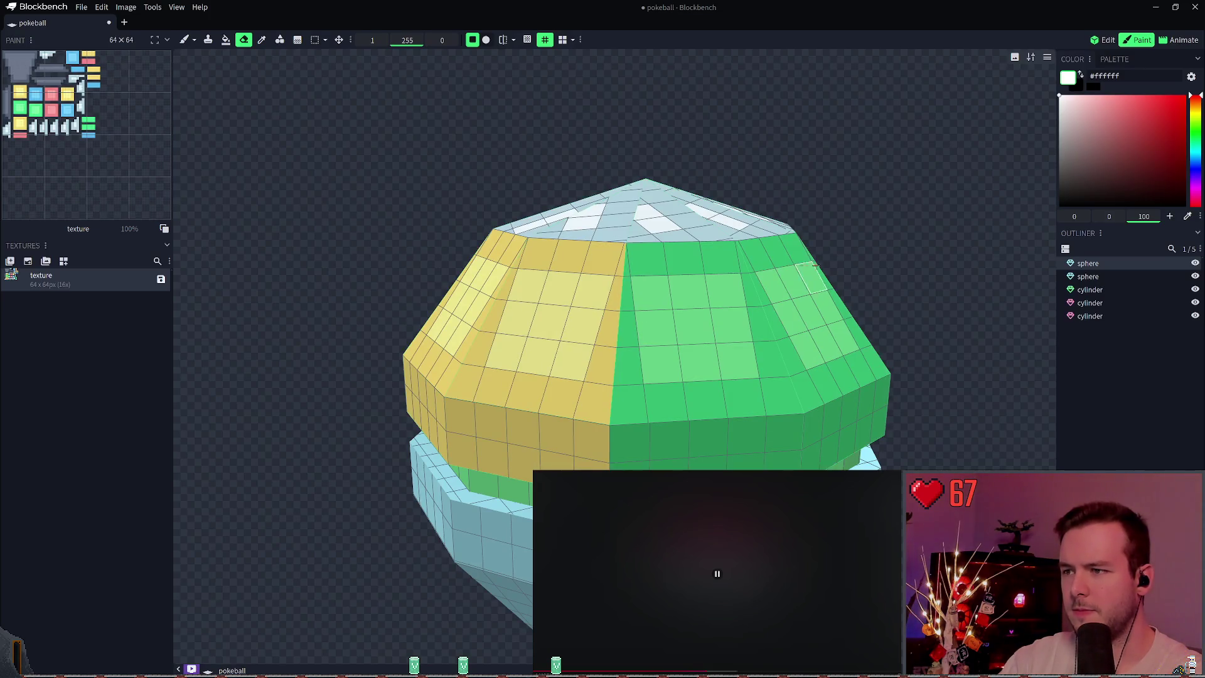
{"action": "mouse_move", "coordinate": [759, 172]}
{"action": "left_mouse_down"}
{"action": "mouse_move", "coordinate": [847, 191]}
{"action": "mouse_move", "coordinate": [779, 189]}
{"action": "mouse_move", "coordinate": [952, 194]}
{"action": "mouse_move", "coordinate": [866, 210]}
{"action": "left_mouse_up"}
{"action": "key", "text": "ctrl+z"}
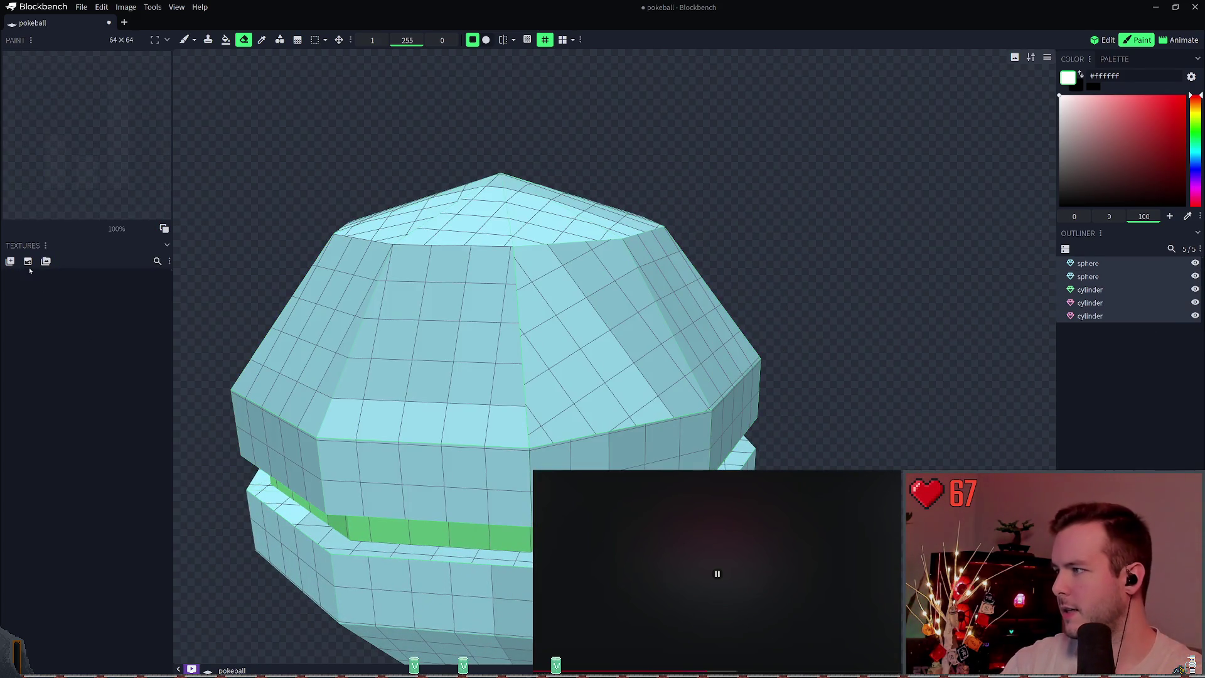
{"action": "left_click", "coordinate": [1099, 276]}
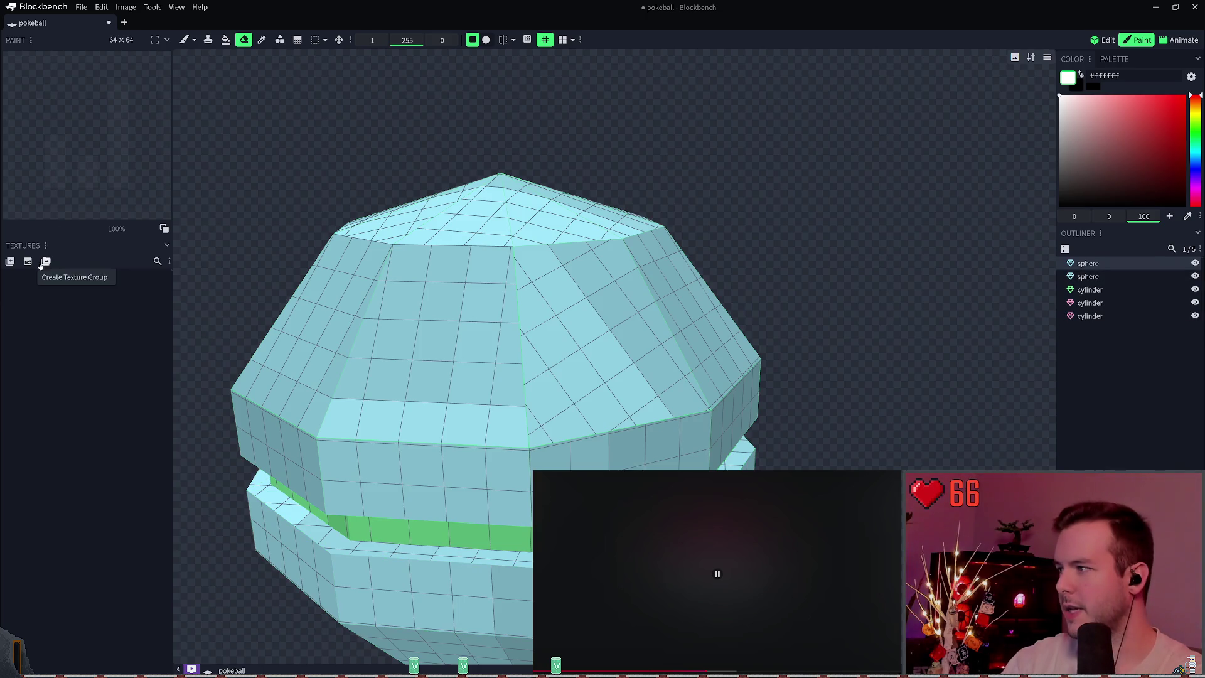
{"action": "left_click", "coordinate": [10, 261]}
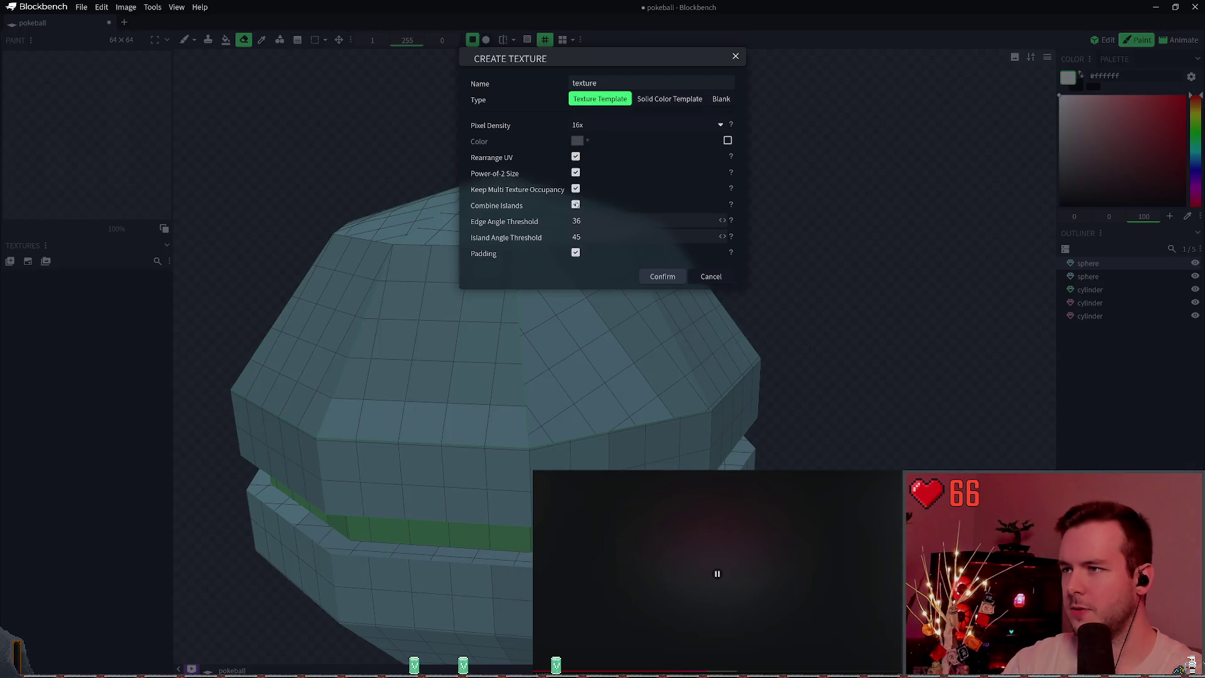
{"action": "left_click", "coordinate": [664, 279]}
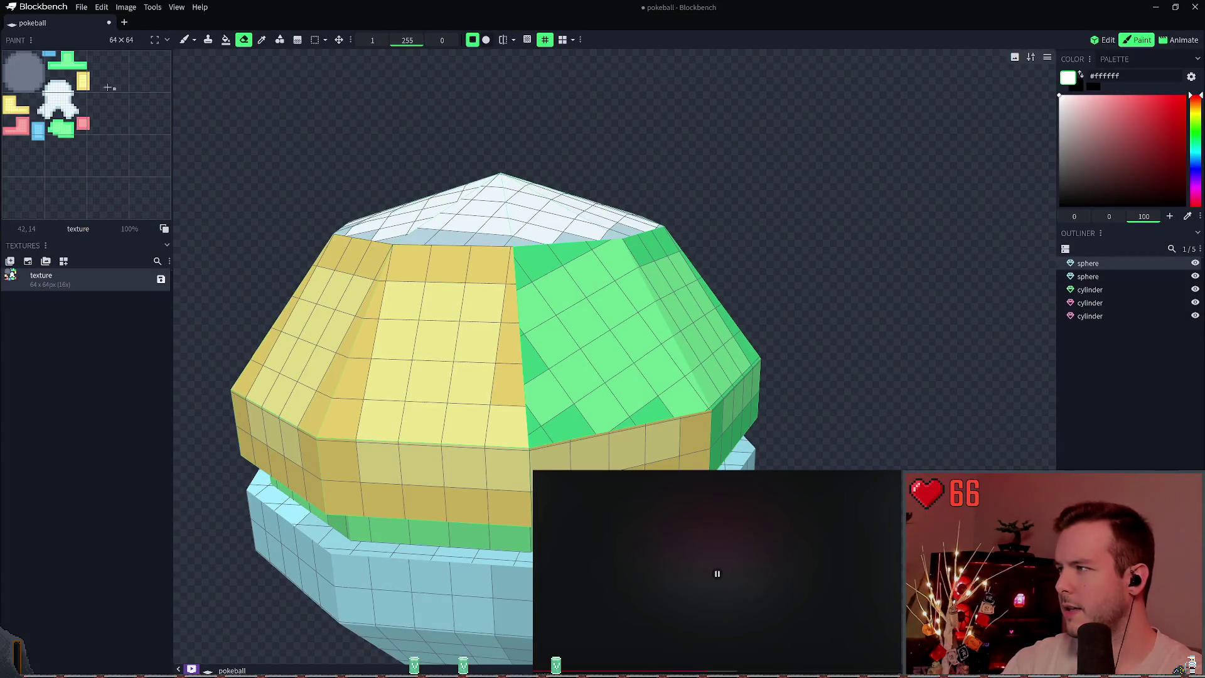
Recreate the template texture once more and save the project as pokeball.bbmodel.
{"action": "key", "text": "ctrl+z"}
{"action": "left_click", "coordinate": [10, 261]}
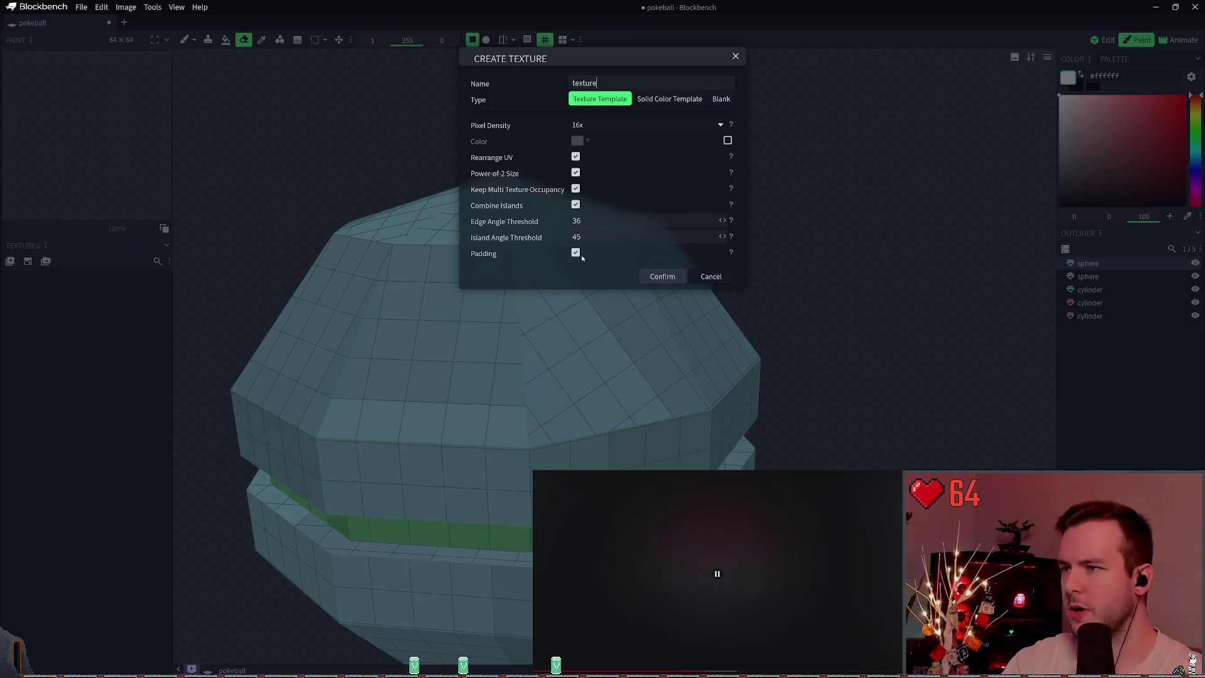
{"action": "left_click", "coordinate": [663, 276]}
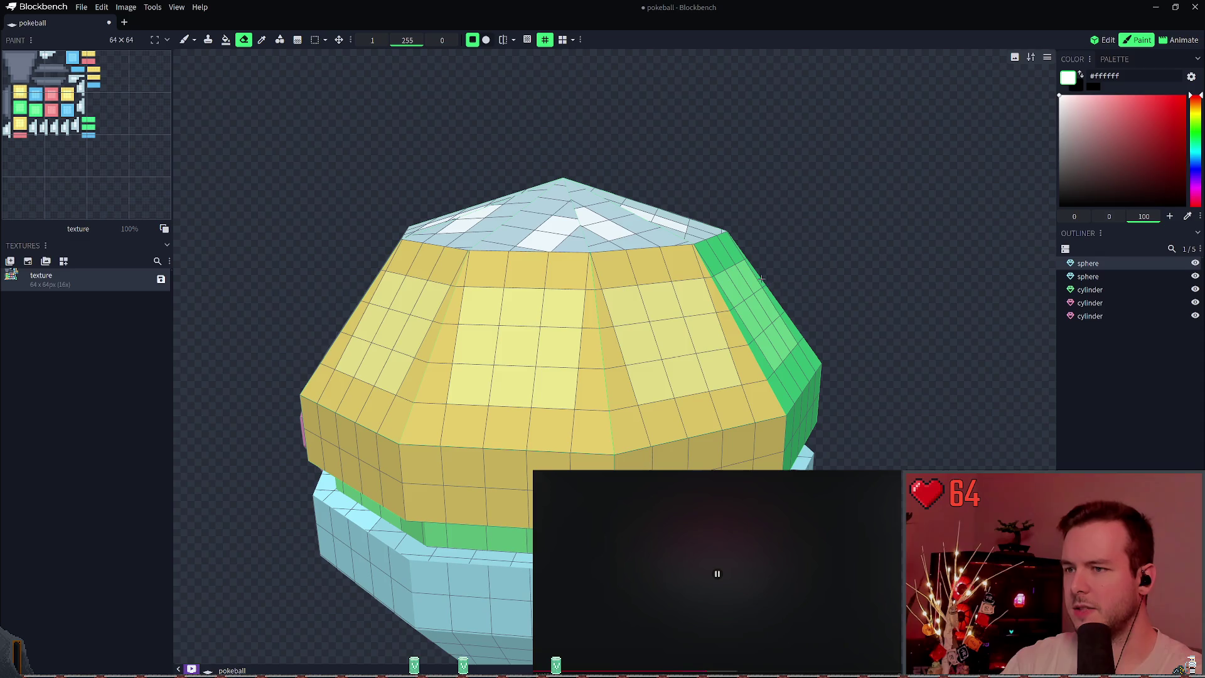
{"action": "key", "text": "ctrl+s"}
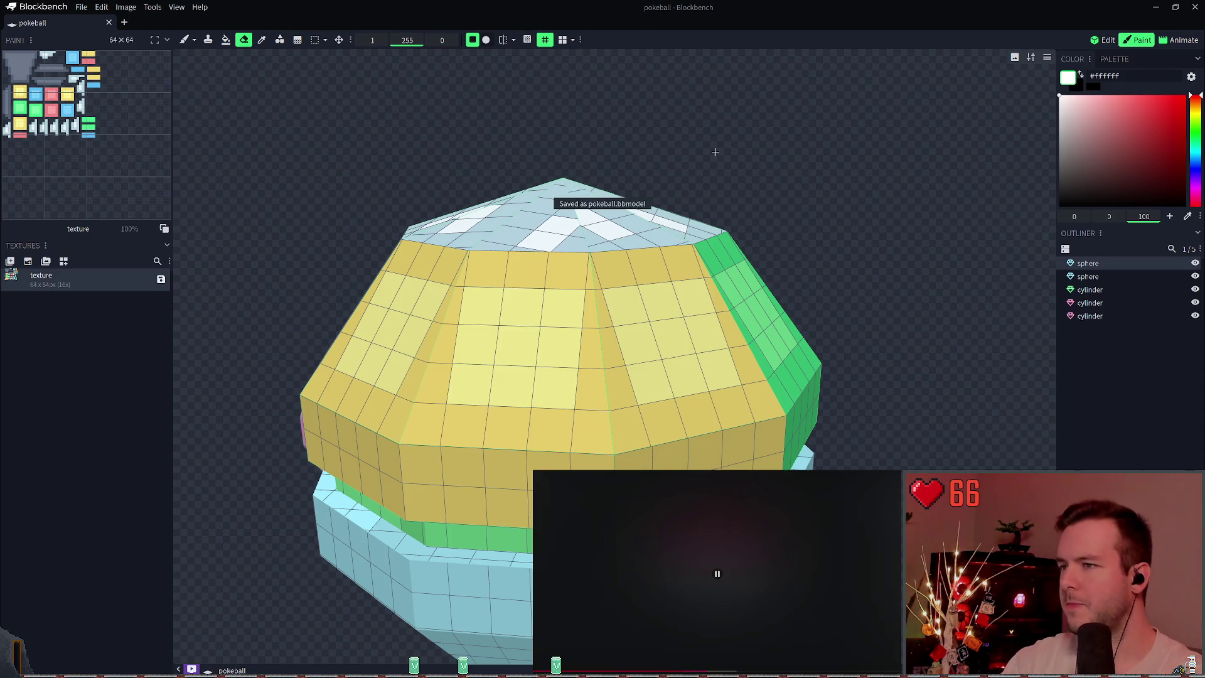
Look down on the upper sphere's top and test the Smooth brush, undoing its strokes.
{"action": "left_click_drag", "start_coordinate": [715, 152], "coordinate": [757, 185]}
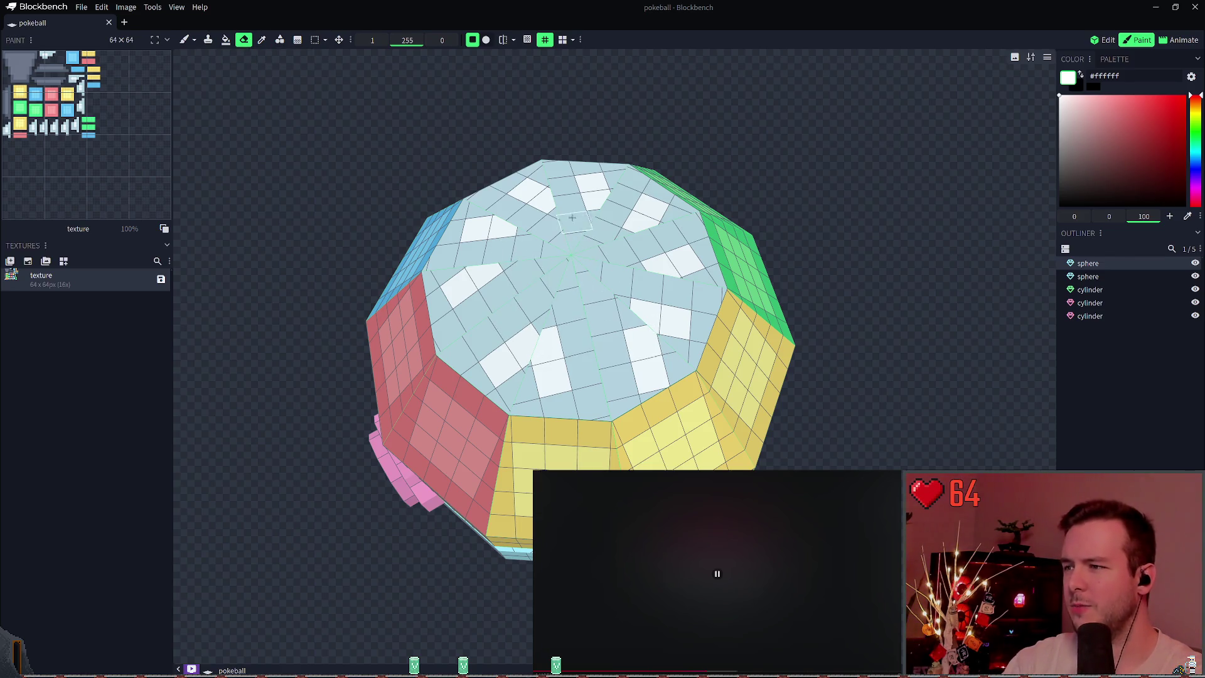
{"action": "right_click_drag", "start_coordinate": [572, 217], "coordinate": [732, 195]}
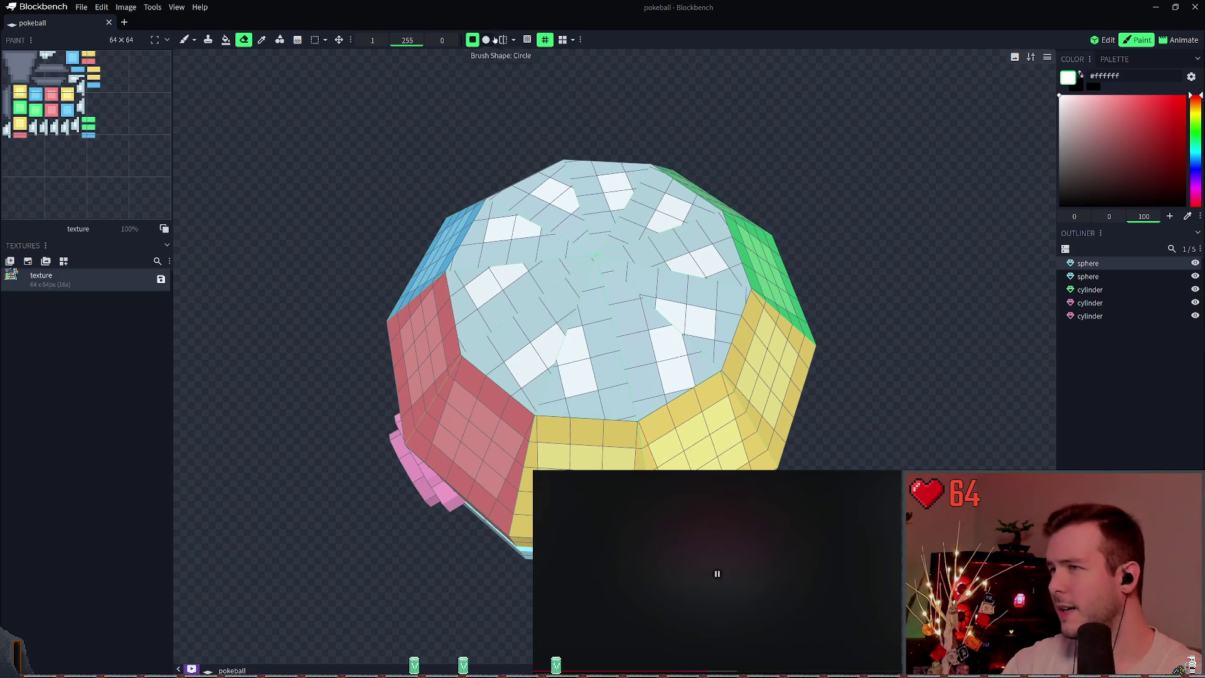
{"action": "left_click", "coordinate": [194, 39]}
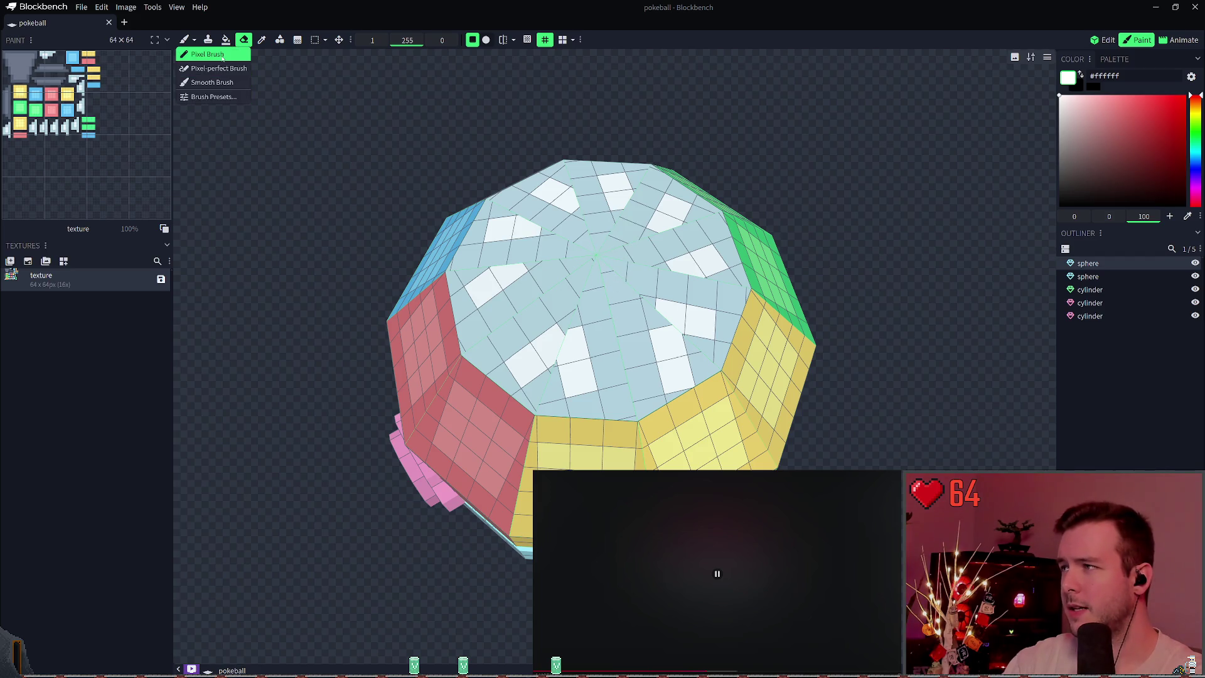
{"action": "left_click", "coordinate": [212, 83]}
{"action": "mouse_move", "coordinate": [569, 254]}
{"action": "left_mouse_down"}
{"action": "mouse_move", "coordinate": [646, 320]}
{"action": "mouse_move", "coordinate": [520, 210]}
{"action": "mouse_move", "coordinate": [603, 291]}
{"action": "mouse_move", "coordinate": [618, 257]}
{"action": "mouse_move", "coordinate": [546, 245]}
{"action": "left_mouse_up"}
{"action": "key", "text": "ctrl+z"}
Return to the Pixel brush and test white strokes around the sphere's pole, undoing them.
{"action": "left_click", "coordinate": [194, 40]}
{"action": "left_click", "coordinate": [201, 52]}
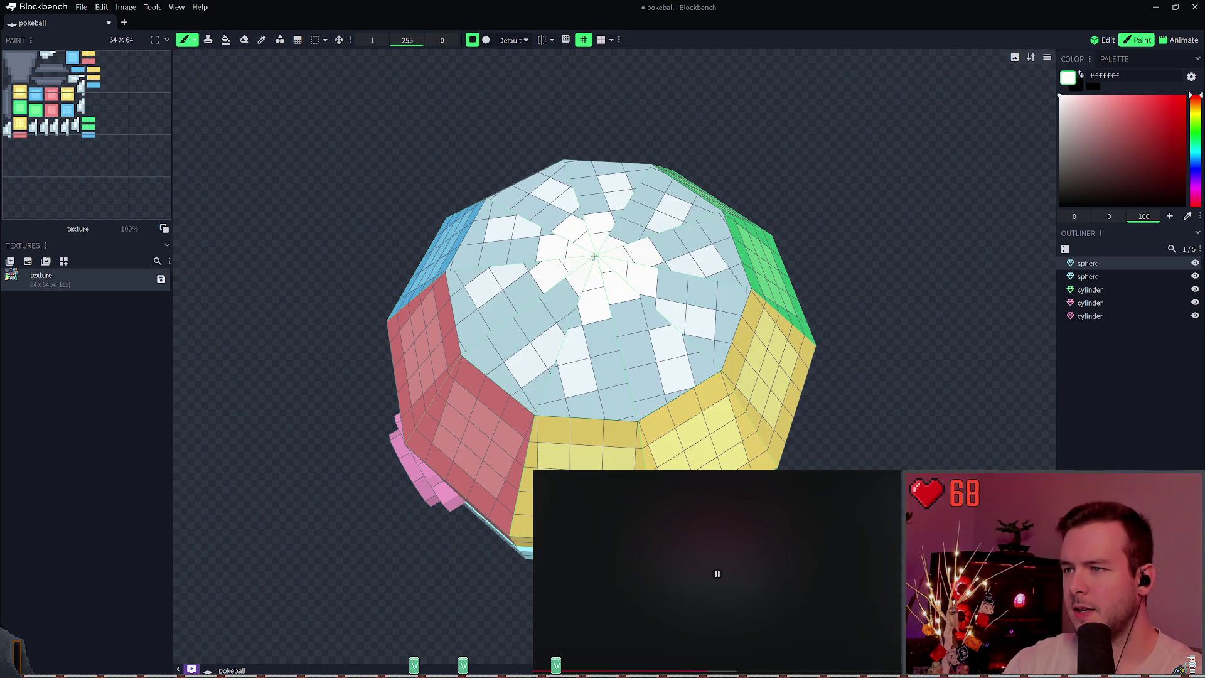
{"action": "key", "text": "ctrl+z"}
{"action": "key", "text": "ctrl+z"}
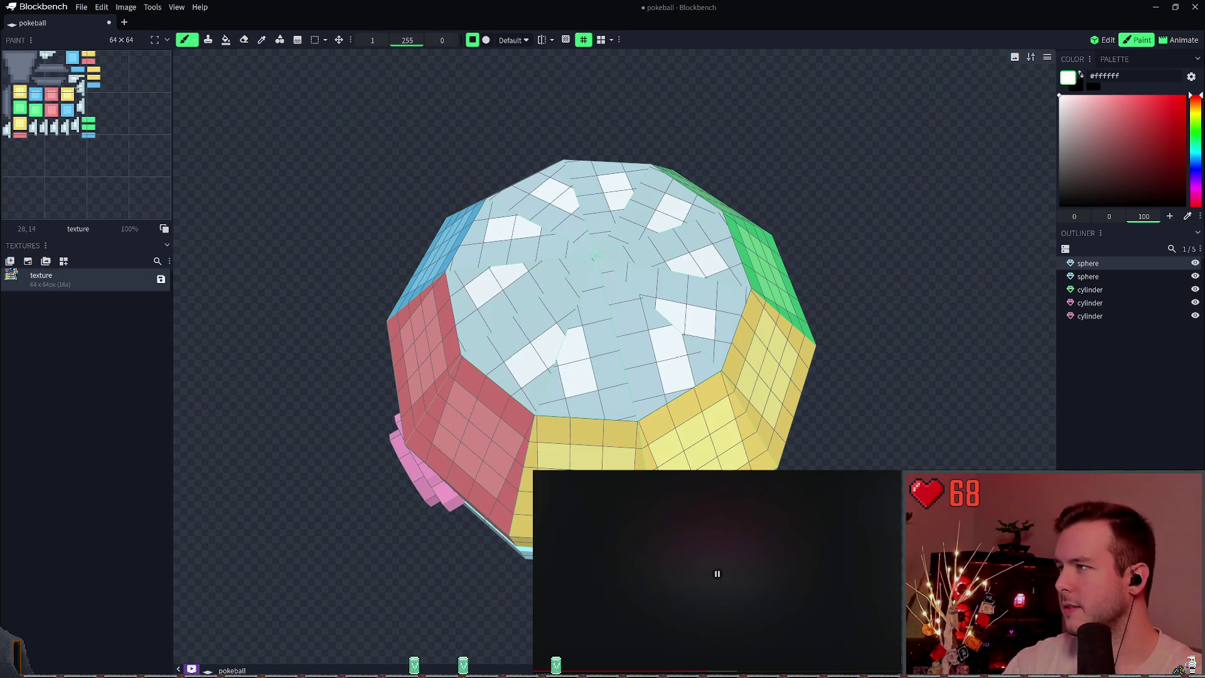
{"action": "mouse_move", "coordinate": [558, 295]}
{"action": "left_mouse_down"}
{"action": "mouse_move", "coordinate": [597, 255]}
{"action": "mouse_move", "coordinate": [599, 296]}
{"action": "left_mouse_up"}
{"action": "key", "text": "ctrl+z"}
{"action": "key", "text": "ctrl+z"}
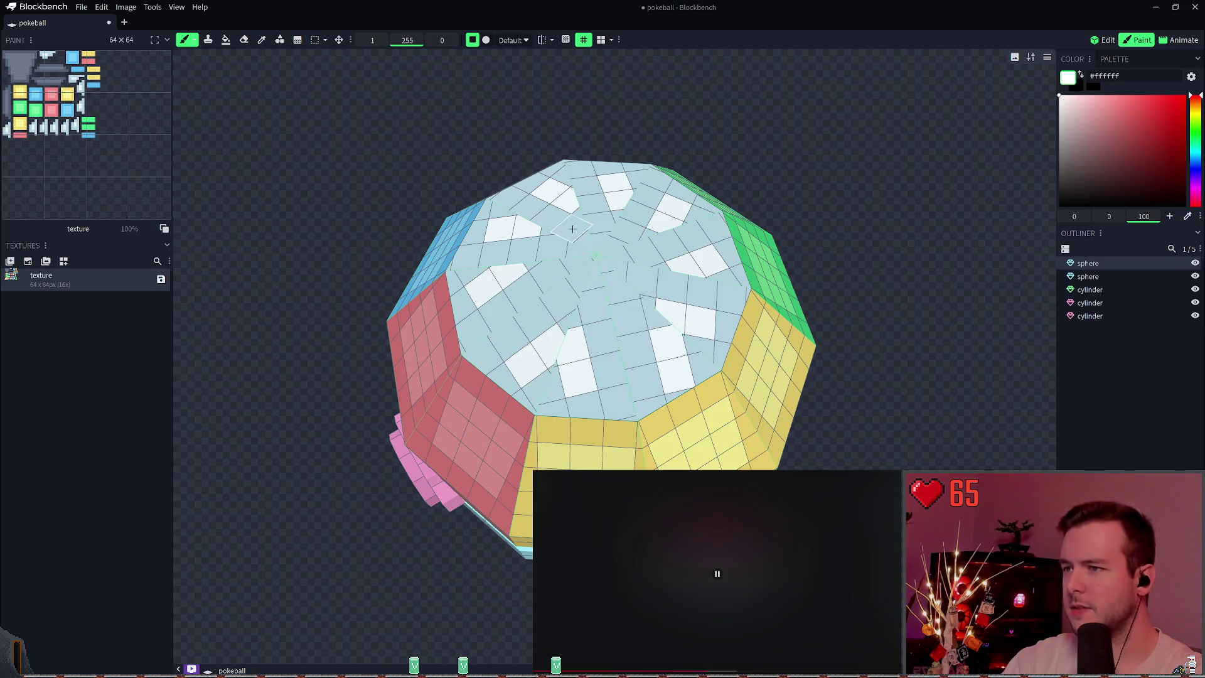
Fill the upper sphere's top cap solid white with the Paint Bucket, then return to Edit mode.
{"action": "key", "text": "f"}
{"action": "left_click", "coordinate": [585, 237]}
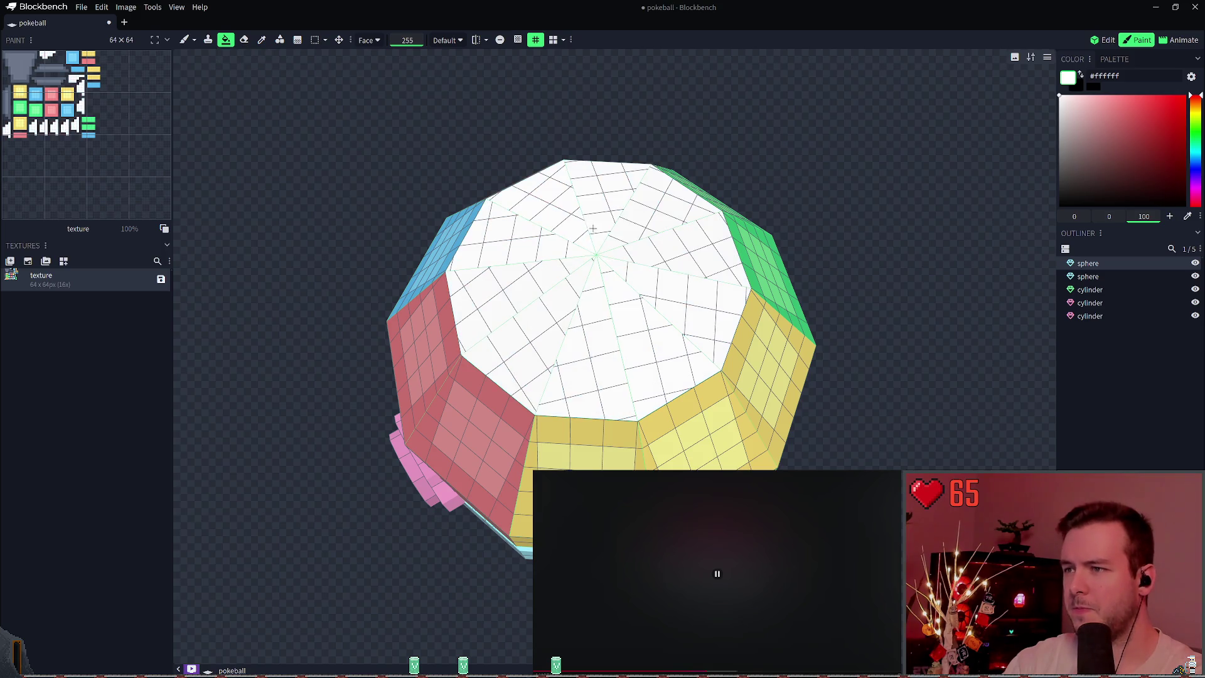
{"action": "mouse_move", "coordinate": [625, 331]}
{"action": "right_mouse_down"}
{"action": "mouse_move", "coordinate": [686, 256]}
{"action": "mouse_move", "coordinate": [861, 277]}
{"action": "mouse_move", "coordinate": [826, 183]}
{"action": "mouse_move", "coordinate": [834, 168]}
{"action": "mouse_move", "coordinate": [940, 193]}
{"action": "right_mouse_up"}
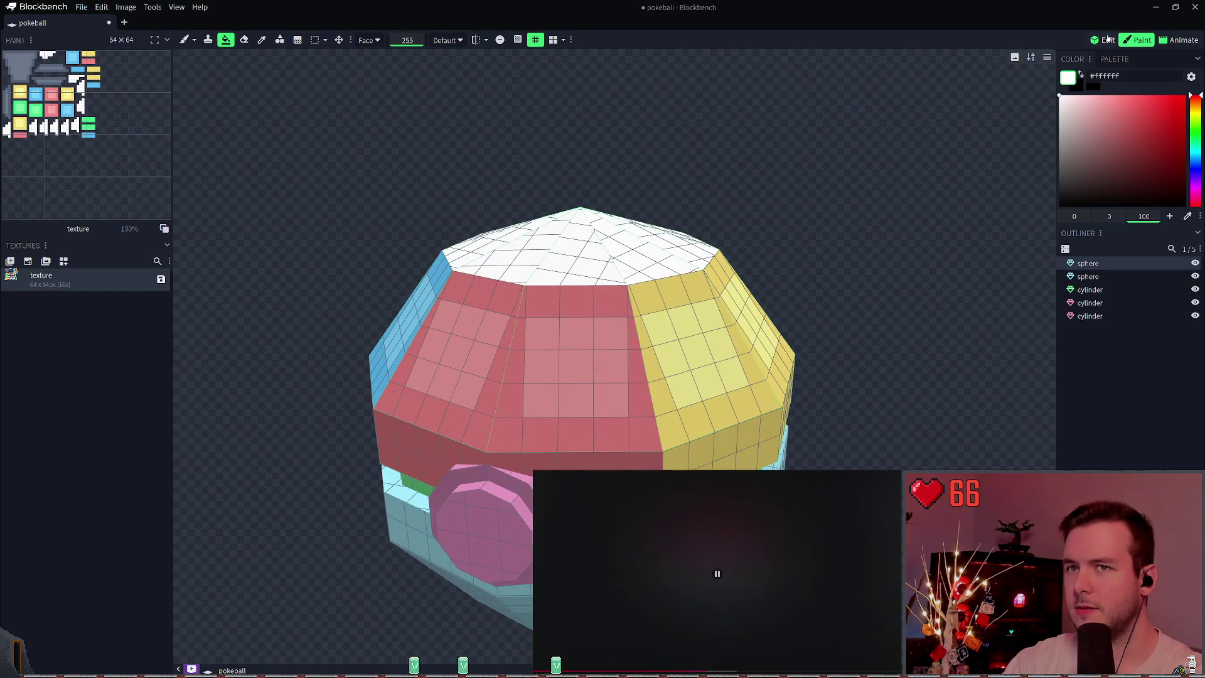
{"action": "left_click", "coordinate": [1108, 40]}
{"action": "scroll", "coordinate": [851, 217], "scroll_direction": "down", "scroll_amount": 5}
{"action": "right_click_drag", "start_coordinate": [808, 319], "coordinate": [816, 242]}
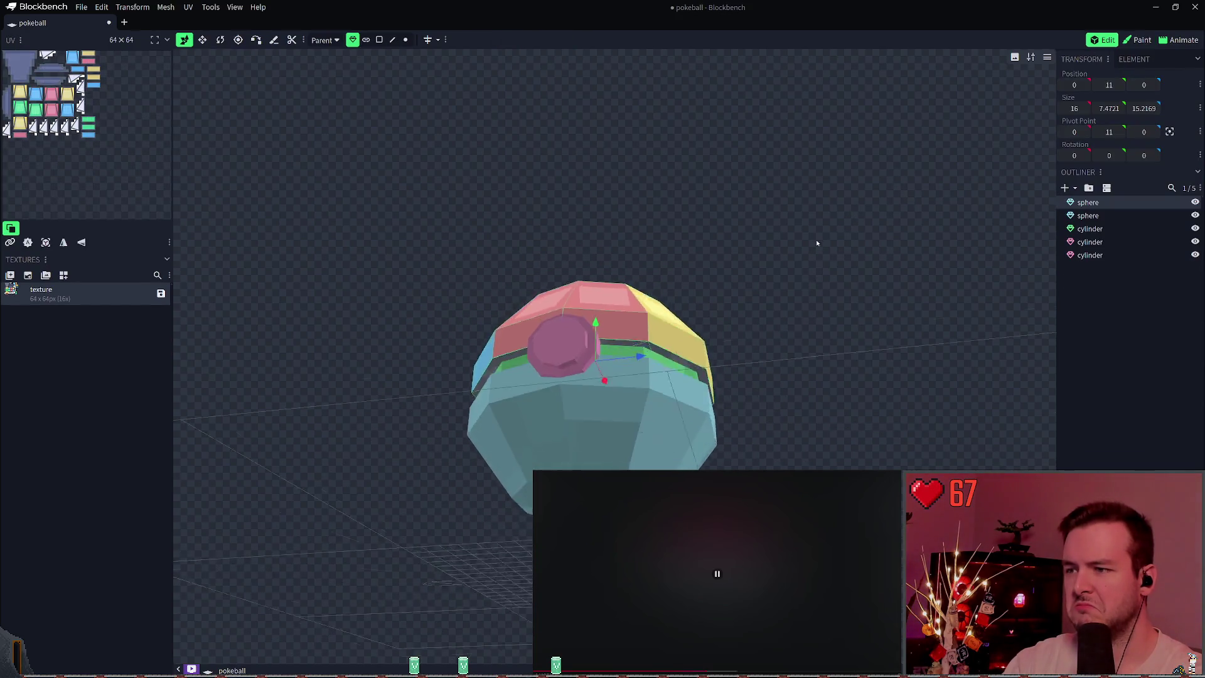
Orbit to face the Pokéball's front button and switch back to Paint mode.
{"action": "mouse_move", "coordinate": [816, 242]}
{"action": "left_mouse_down"}
{"action": "mouse_move", "coordinate": [911, 288]}
{"action": "mouse_move", "coordinate": [758, 405]}
{"action": "left_mouse_up"}
{"action": "mouse_move", "coordinate": [814, 228]}
{"action": "left_mouse_down"}
{"action": "mouse_move", "coordinate": [864, 264]}
{"action": "mouse_move", "coordinate": [780, 303]}
{"action": "mouse_move", "coordinate": [874, 303]}
{"action": "mouse_move", "coordinate": [779, 321]}
{"action": "left_mouse_up"}
{"action": "left_click", "coordinate": [1135, 39]}
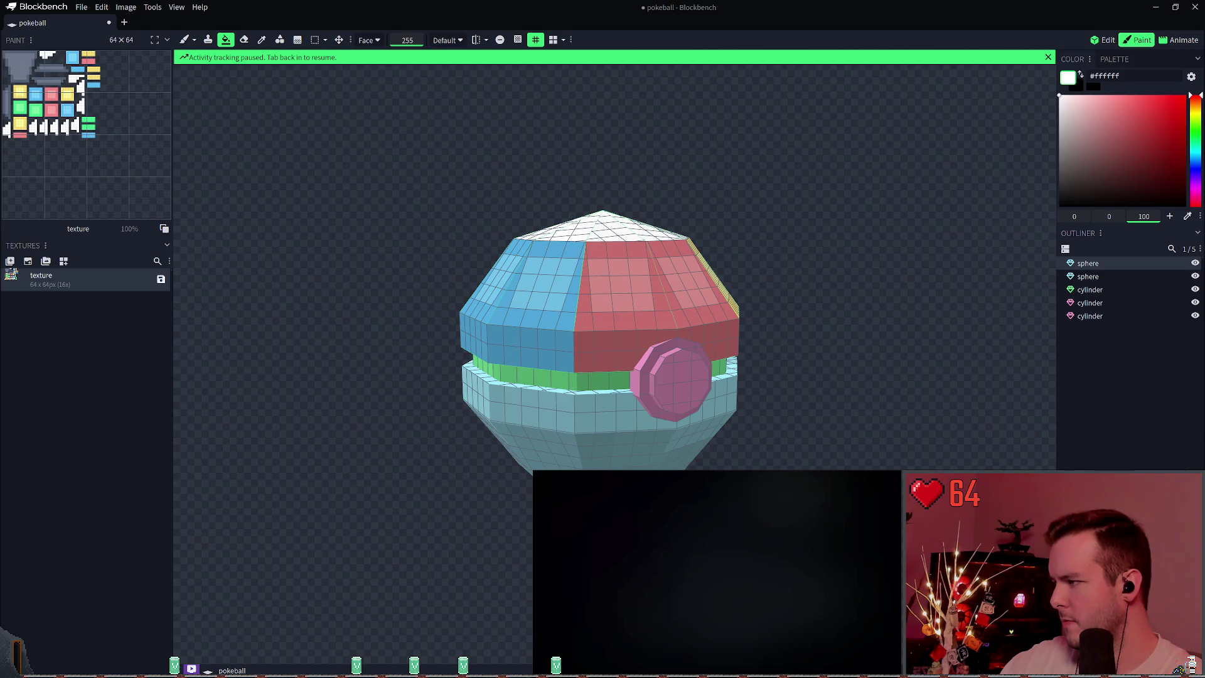
With halves, band and button coloured, deselect all, save, remove the texture and close the pokeball tab.
{"action": "left_click", "coordinate": [614, 249]}
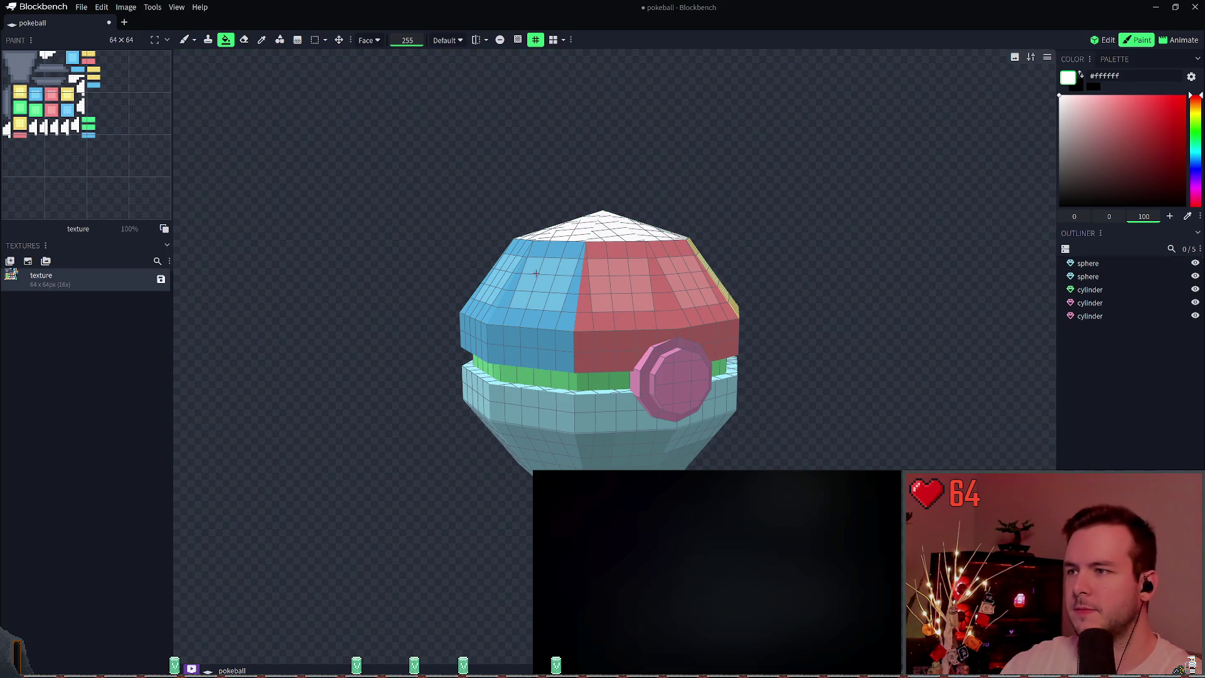
{"action": "right_click_drag", "start_coordinate": [773, 237], "coordinate": [748, 215]}
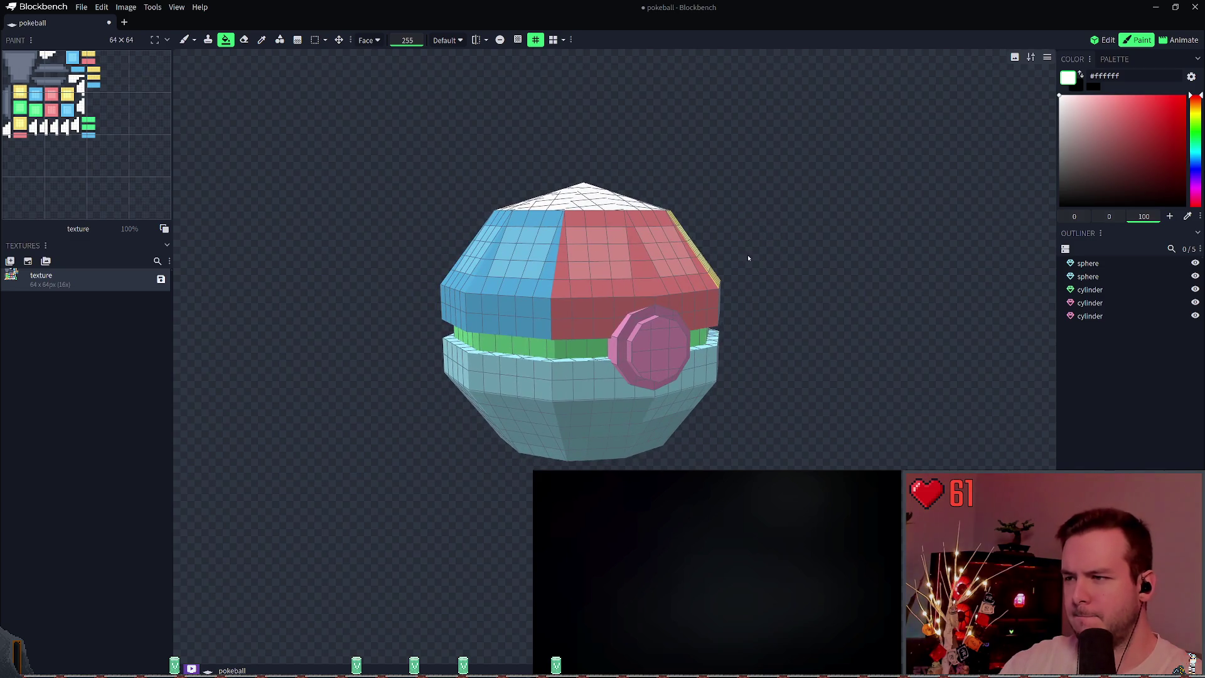
{"action": "key", "text": "ctrl+s"}
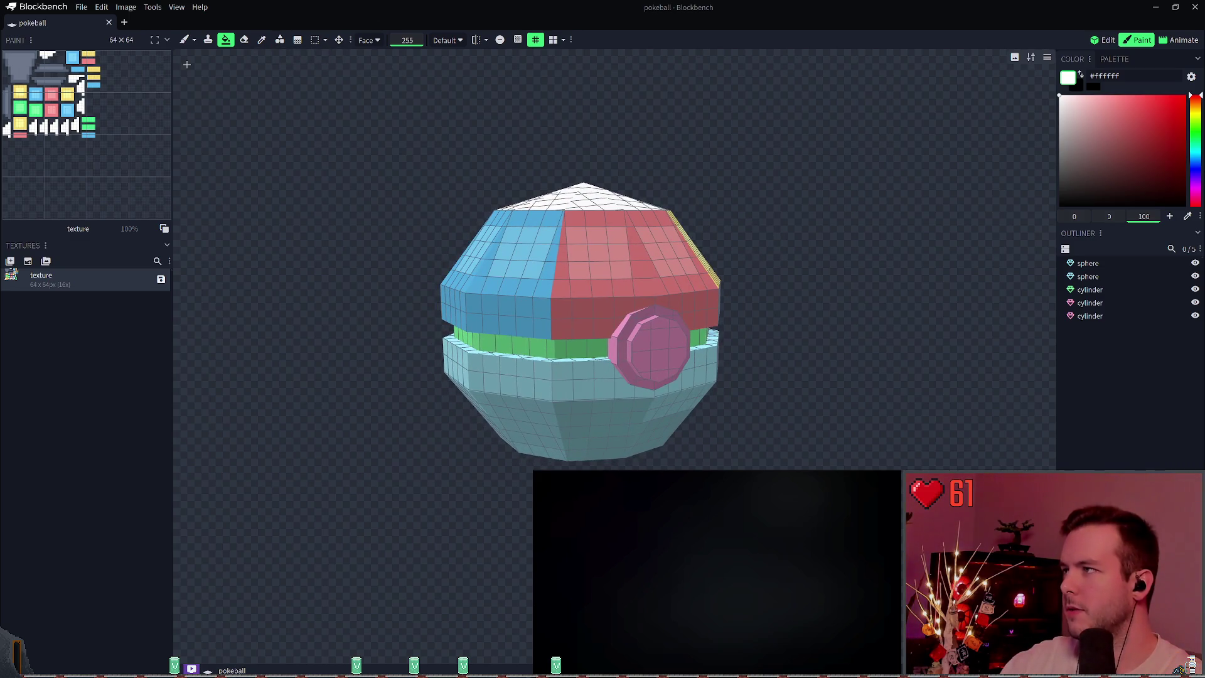
{"action": "right_click_drag", "start_coordinate": [633, 286], "coordinate": [626, 261]}
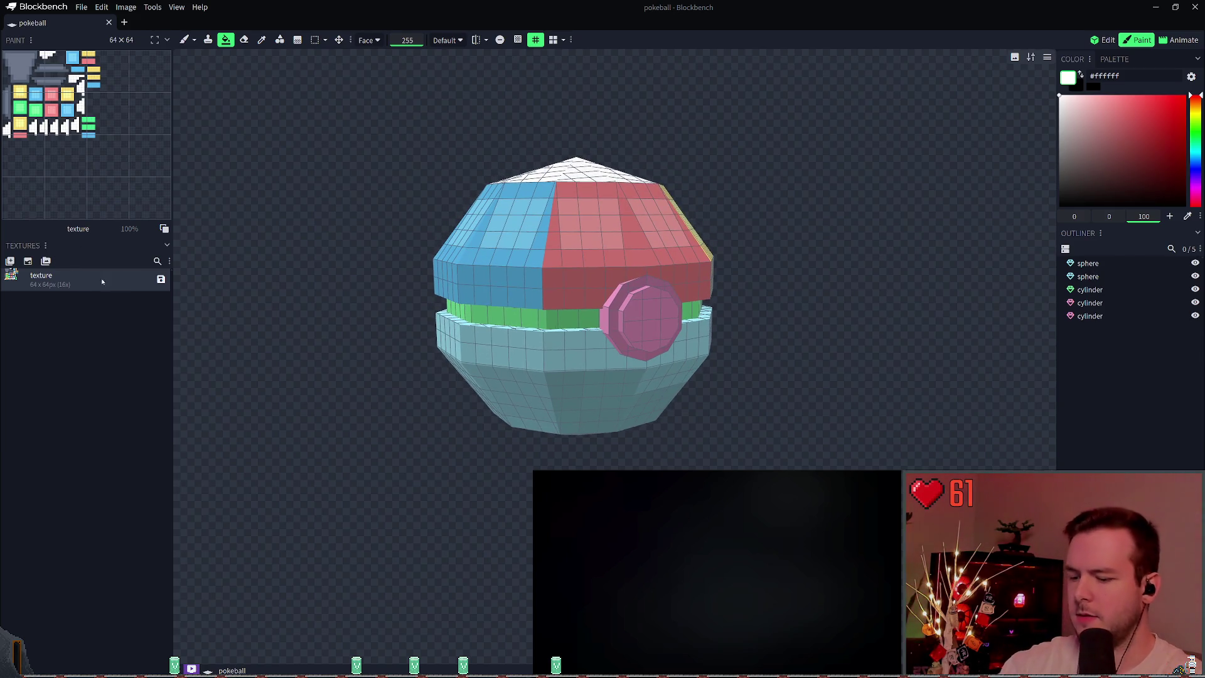
{"action": "key", "text": "Delete"}
{"action": "left_click", "coordinate": [123, 23]}
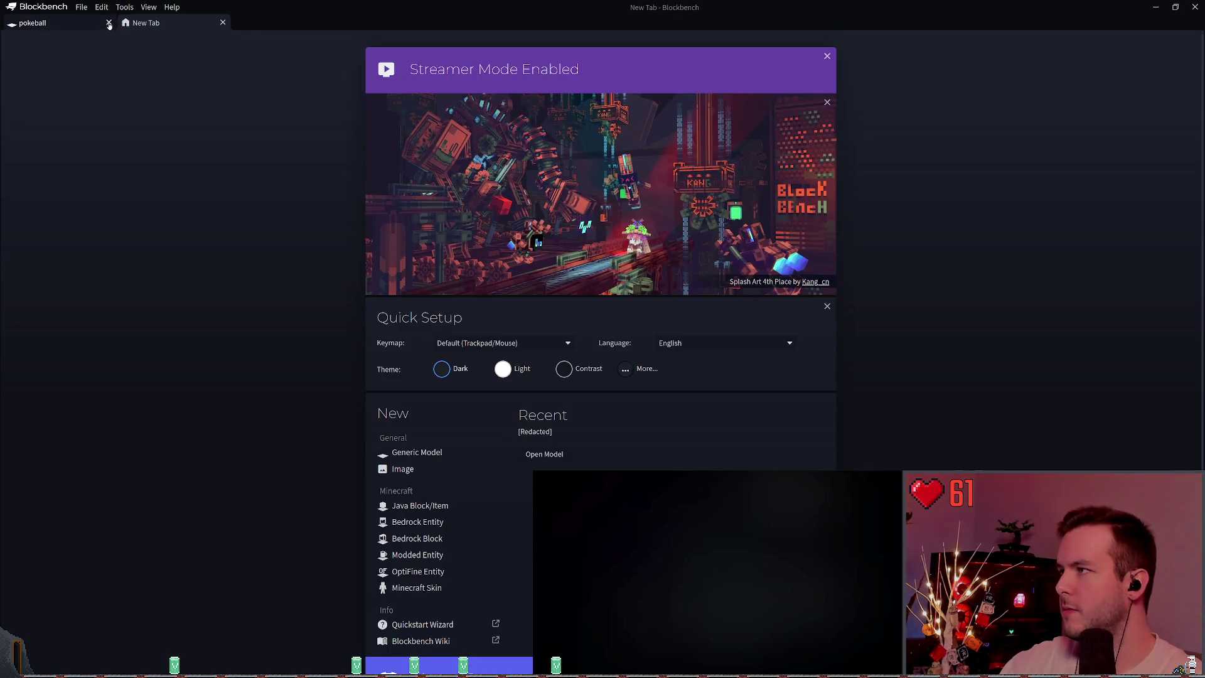
Close the pokeball tab choosing Save, then view the Generic Model details on the start screen.
{"action": "left_click", "coordinate": [108, 22]}
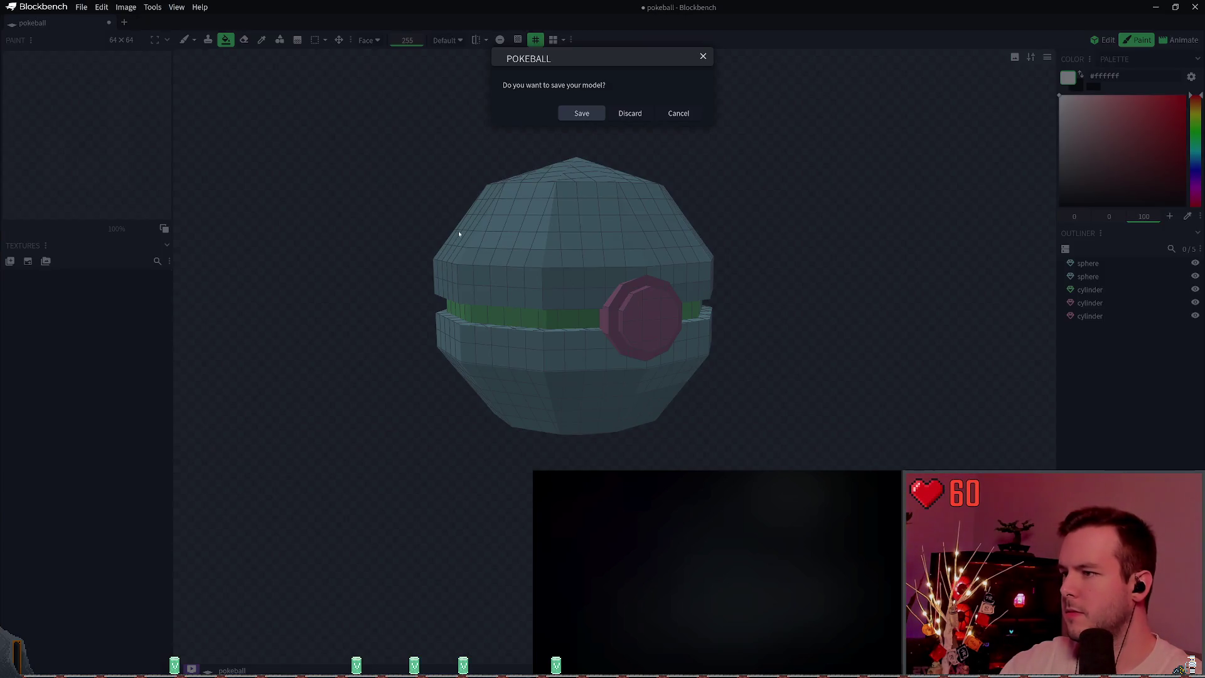
{"action": "left_click", "coordinate": [591, 114]}
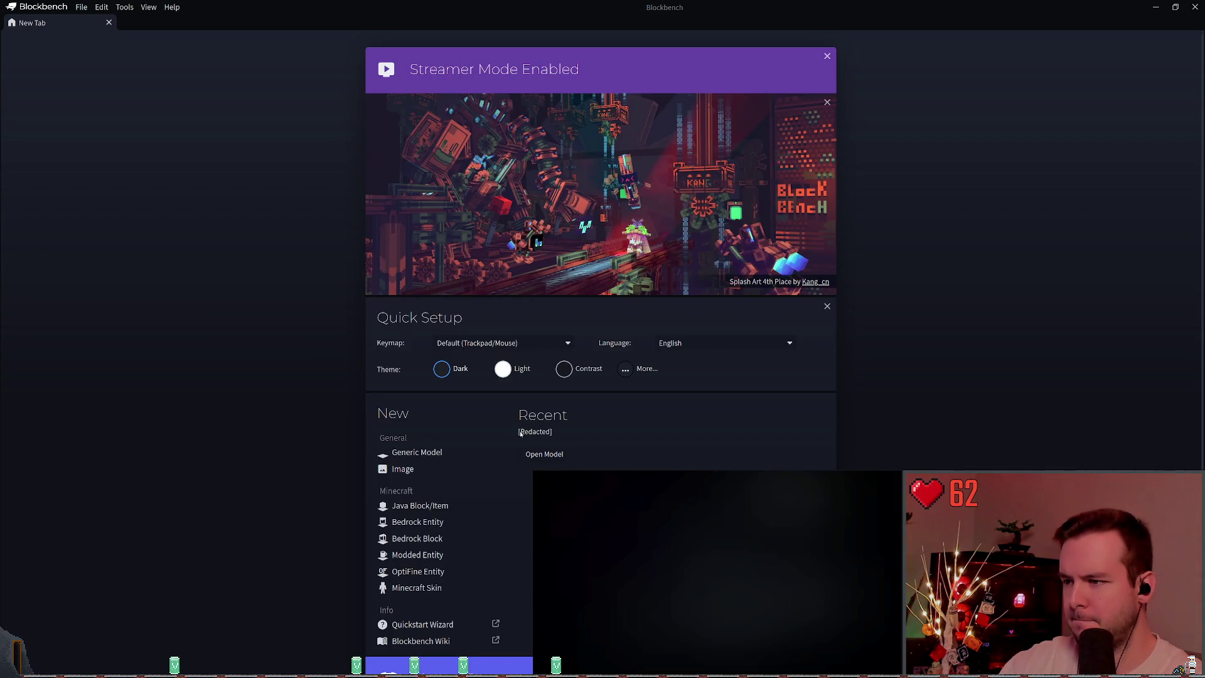
{"action": "left_click", "coordinate": [425, 454]}
{"action": "scroll", "coordinate": [657, 456], "scroll_direction": "down", "scroll_amount": 1}
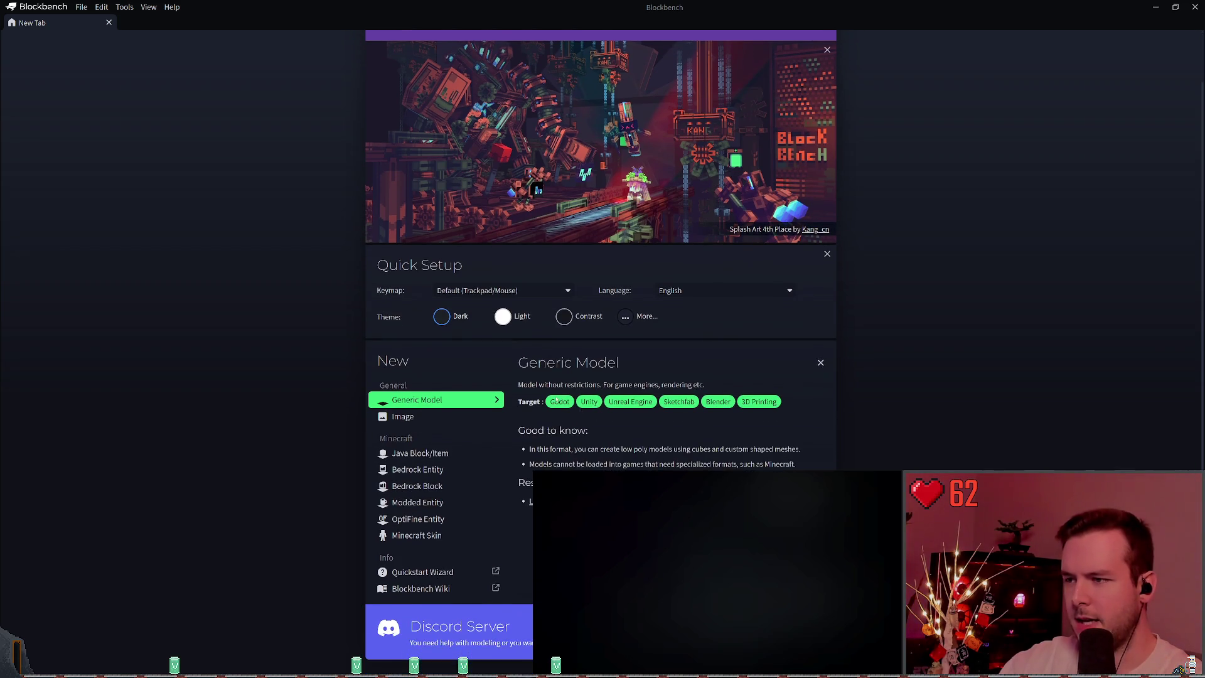
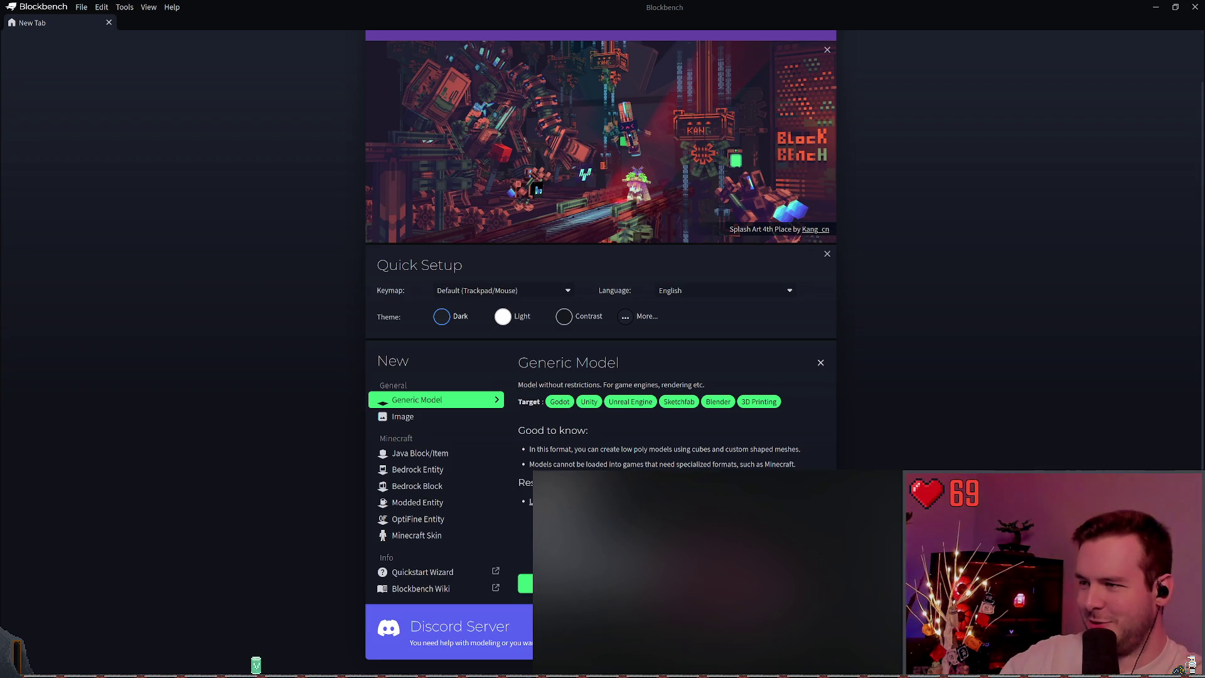
Create a new Generic Model project from the Blockbench start screen.
{"action": "left_click", "coordinate": [525, 583]}
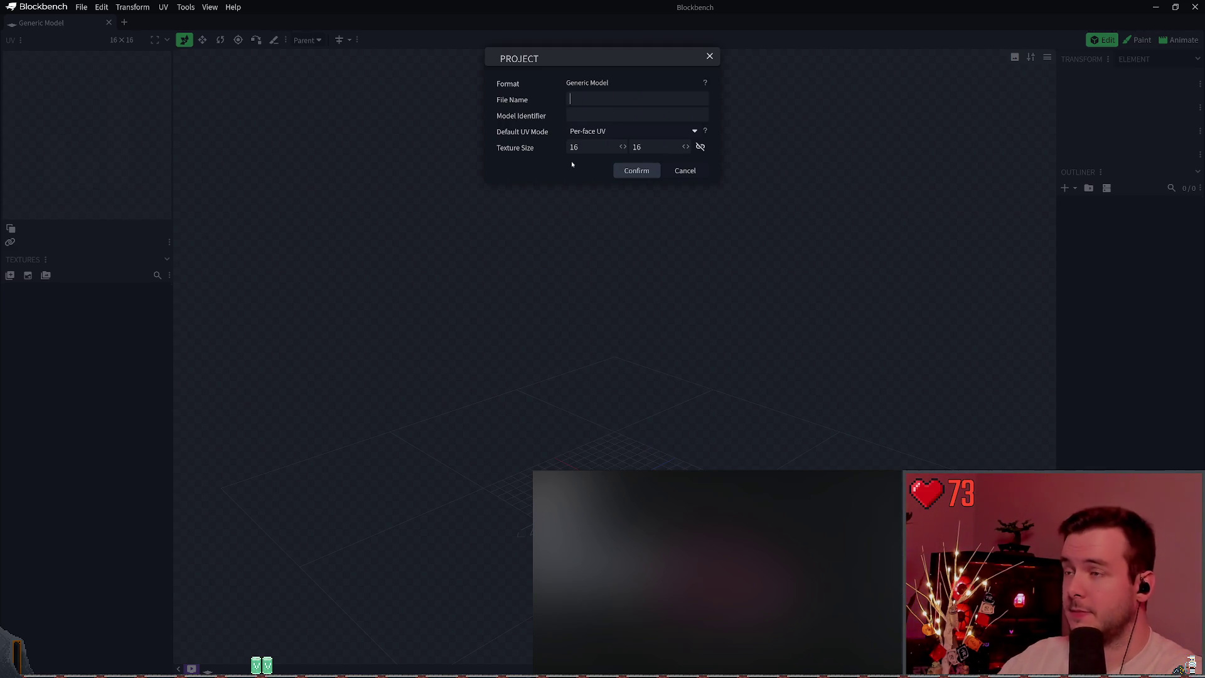
Enter door_panel as the project's File Name and select the texture width value.
{"action": "type", "text": "door_panel"}
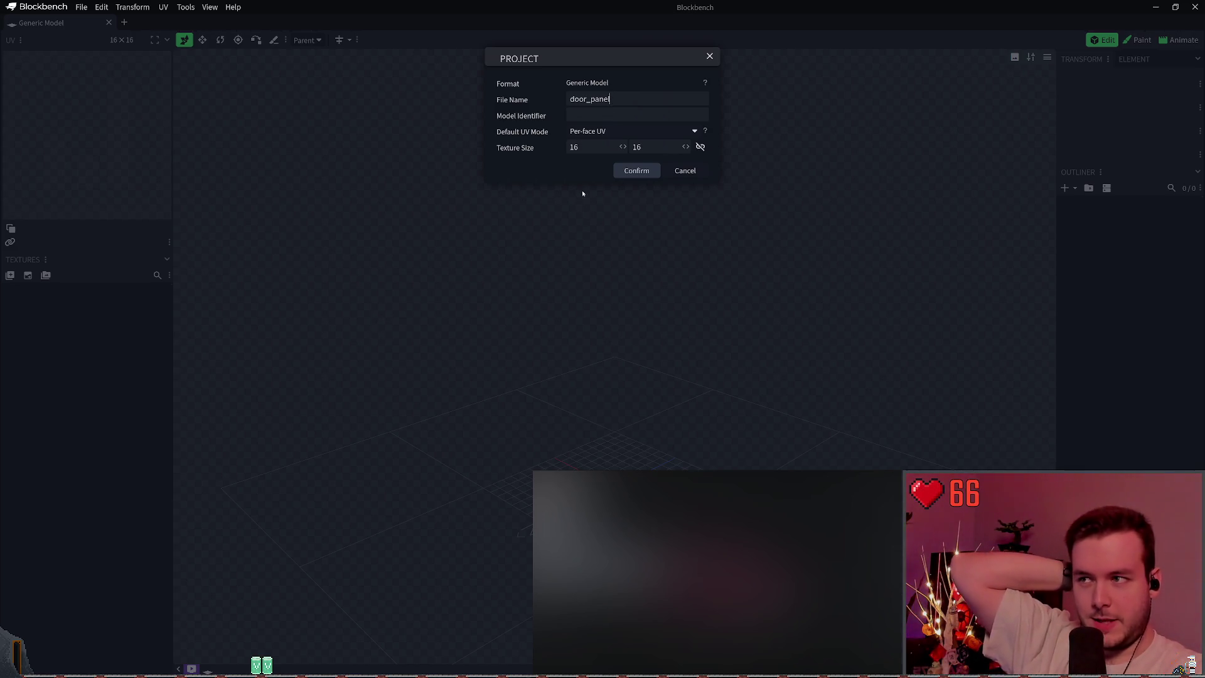
{"action": "double_click", "coordinate": [583, 149]}
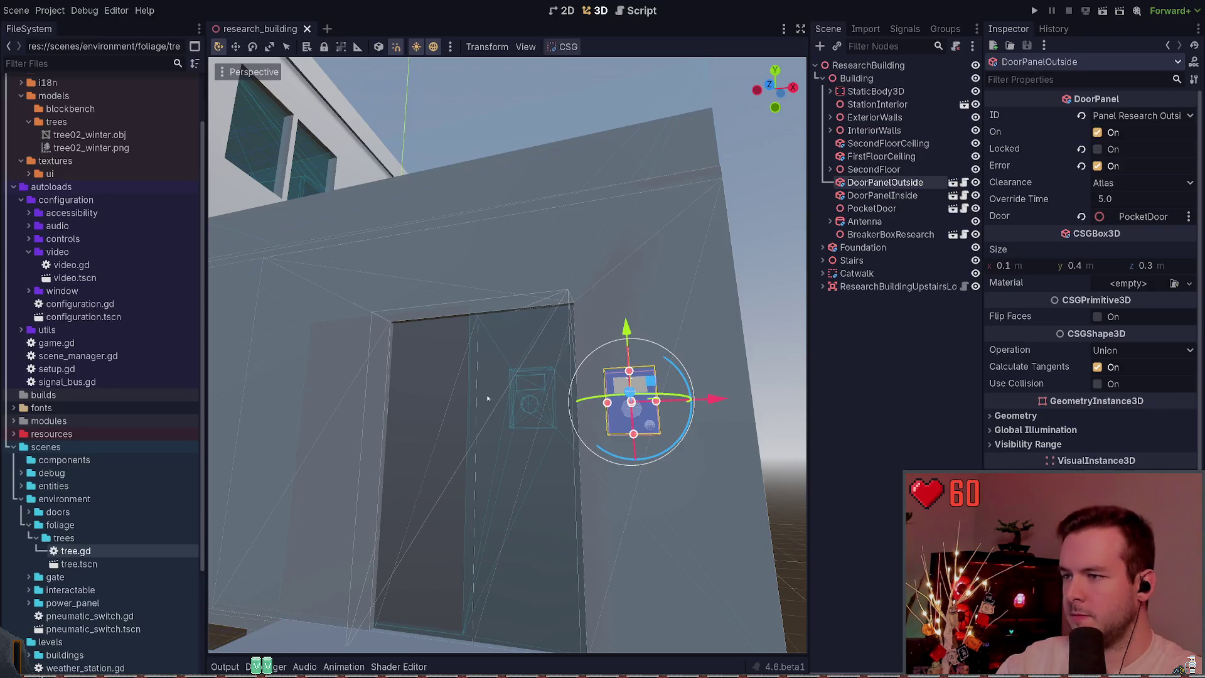
Open the door_panel scene and add a CSGBox3D child to the DoorPanel root.
{"action": "mouse_move", "coordinate": [507, 354]}
{"action": "middle_mouse_down"}
{"action": "mouse_move", "coordinate": [558, 317]}
{"action": "mouse_move", "coordinate": [571, 333]}
{"action": "middle_mouse_up"}
{"action": "left_click", "coordinate": [721, 189]}
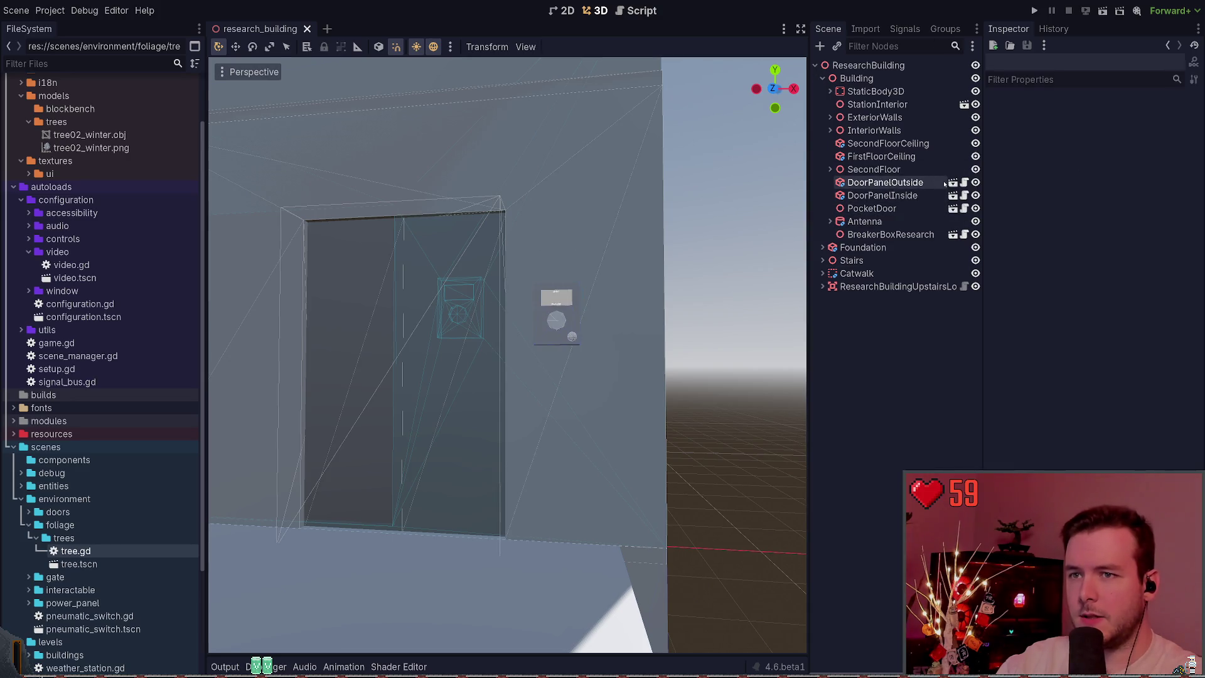
{"action": "left_click", "coordinate": [953, 182]}
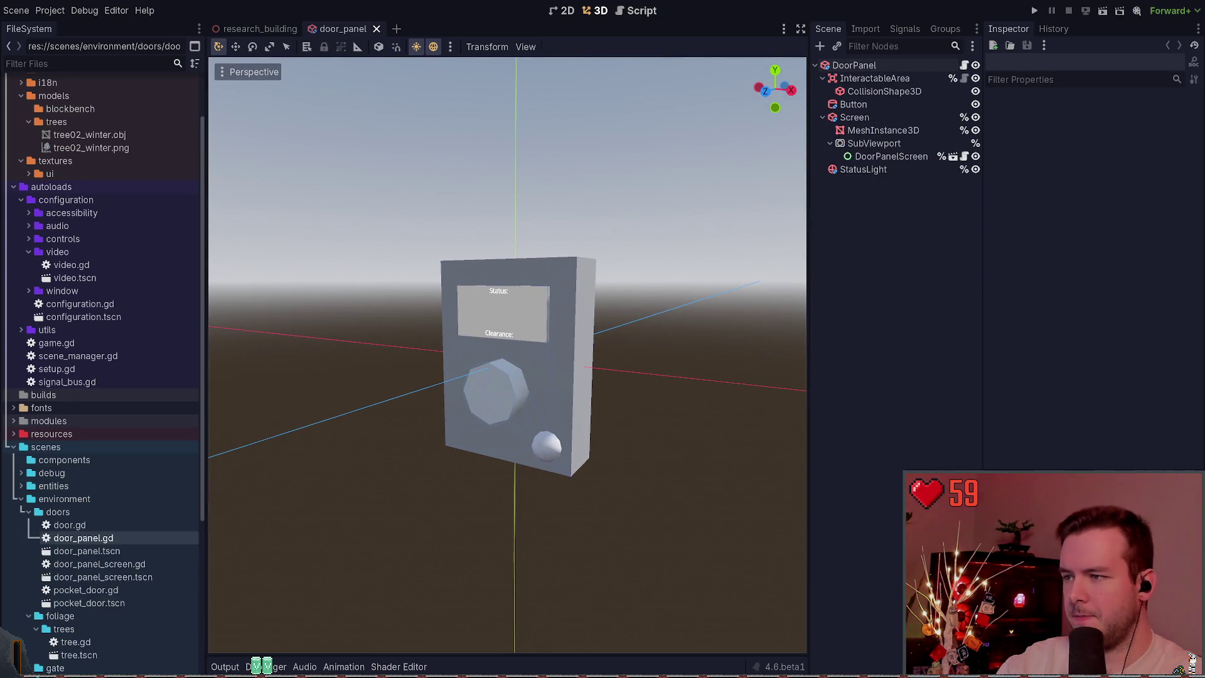
{"action": "left_click", "coordinate": [854, 66]}
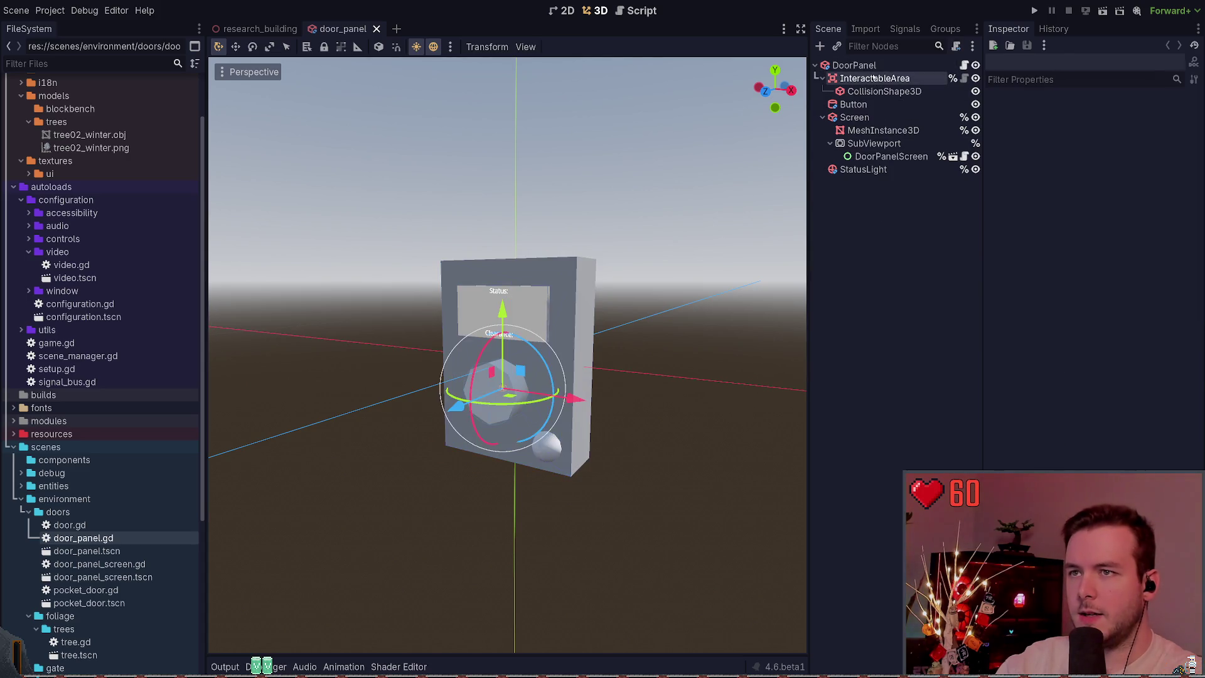
{"action": "left_click", "coordinate": [815, 65]}
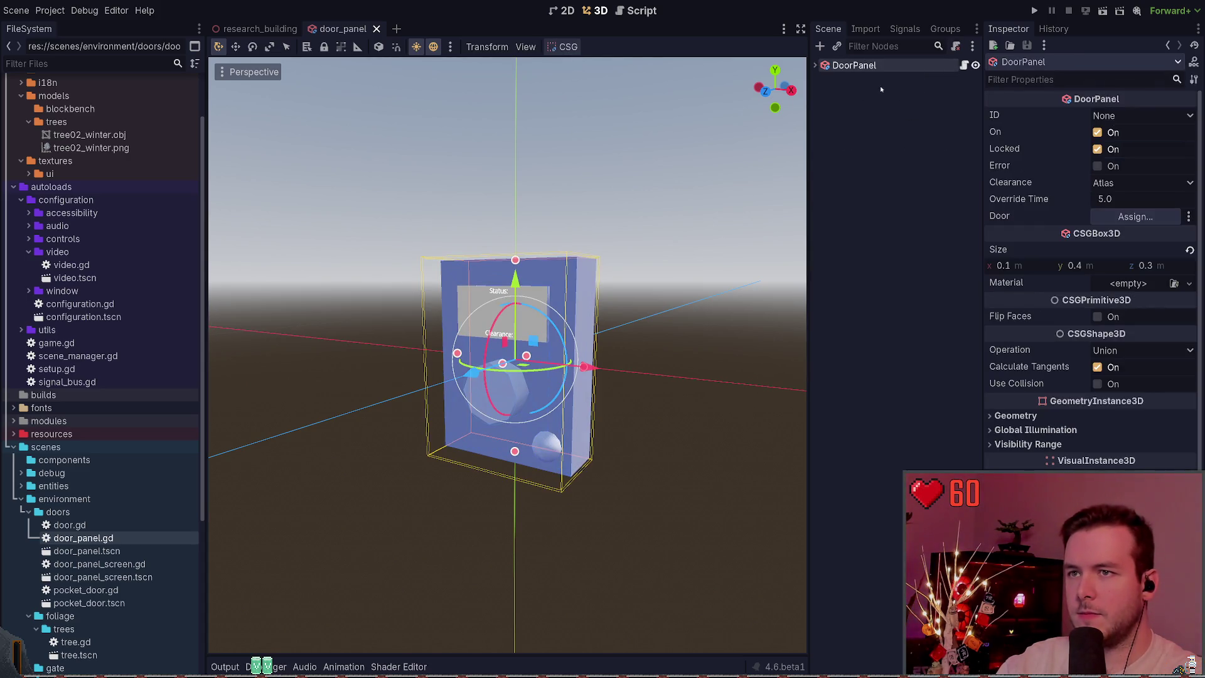
{"action": "key", "text": "ctrl+a"}
{"action": "type", "text": "csgbox"}
{"action": "key", "text": "Return"}
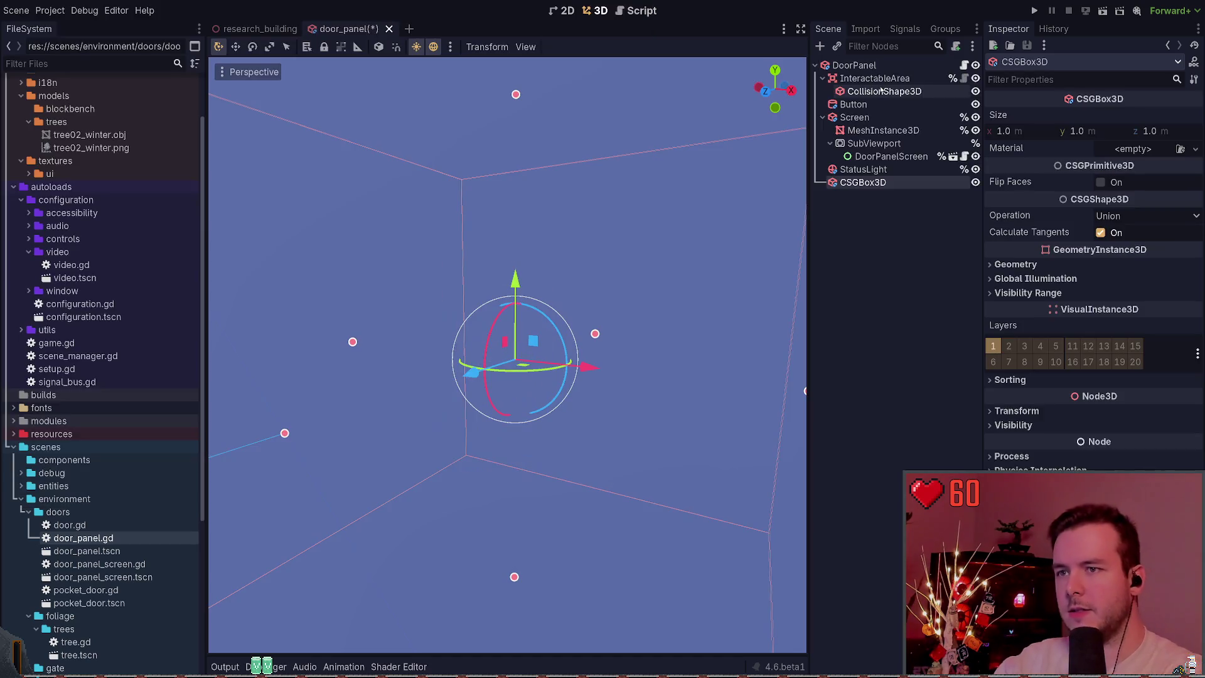
Give the new CSGBox3D the panel's 0.1 × 0.4 × 0.3 m size.
{"action": "scroll", "coordinate": [787, 220], "scroll_direction": "down", "scroll_amount": 5}
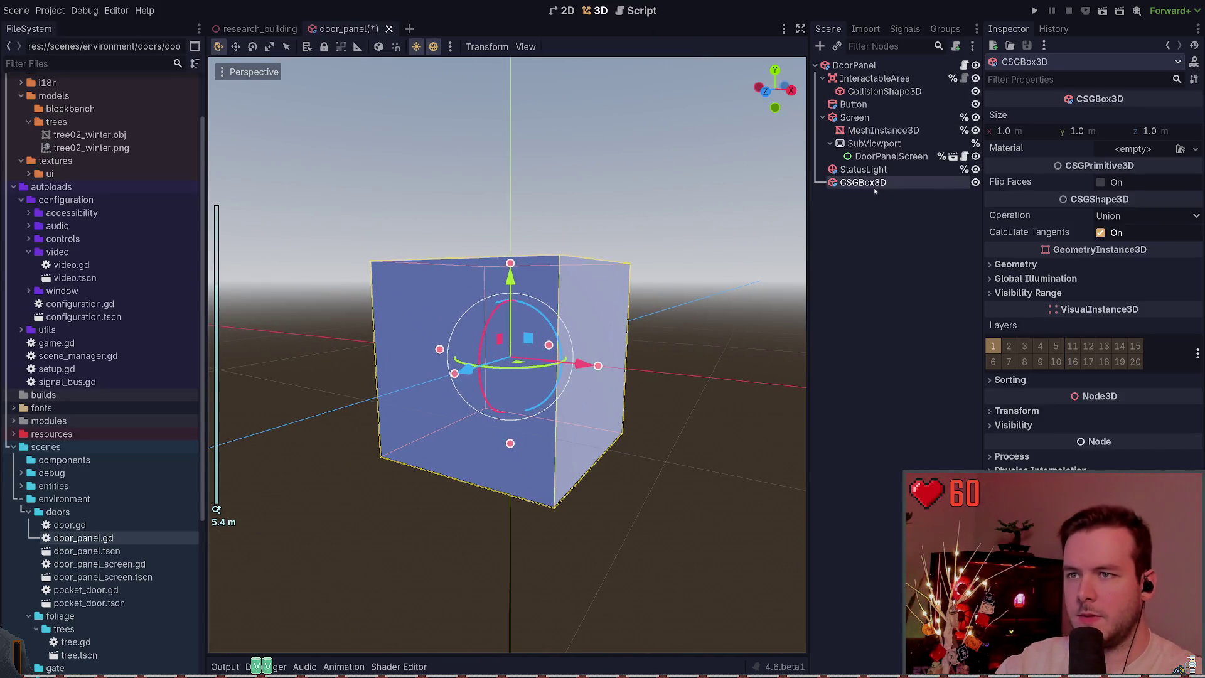
{"action": "key", "text": "ctrl+z"}
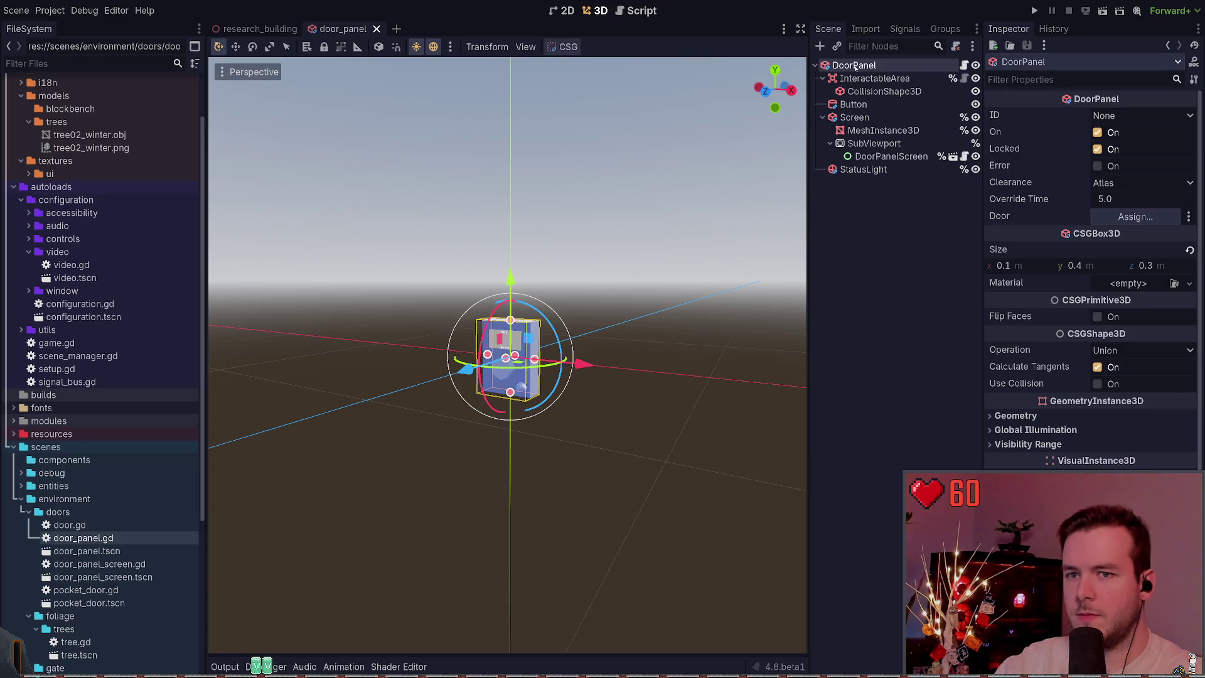
{"action": "key", "text": "ctrl+shift+z"}
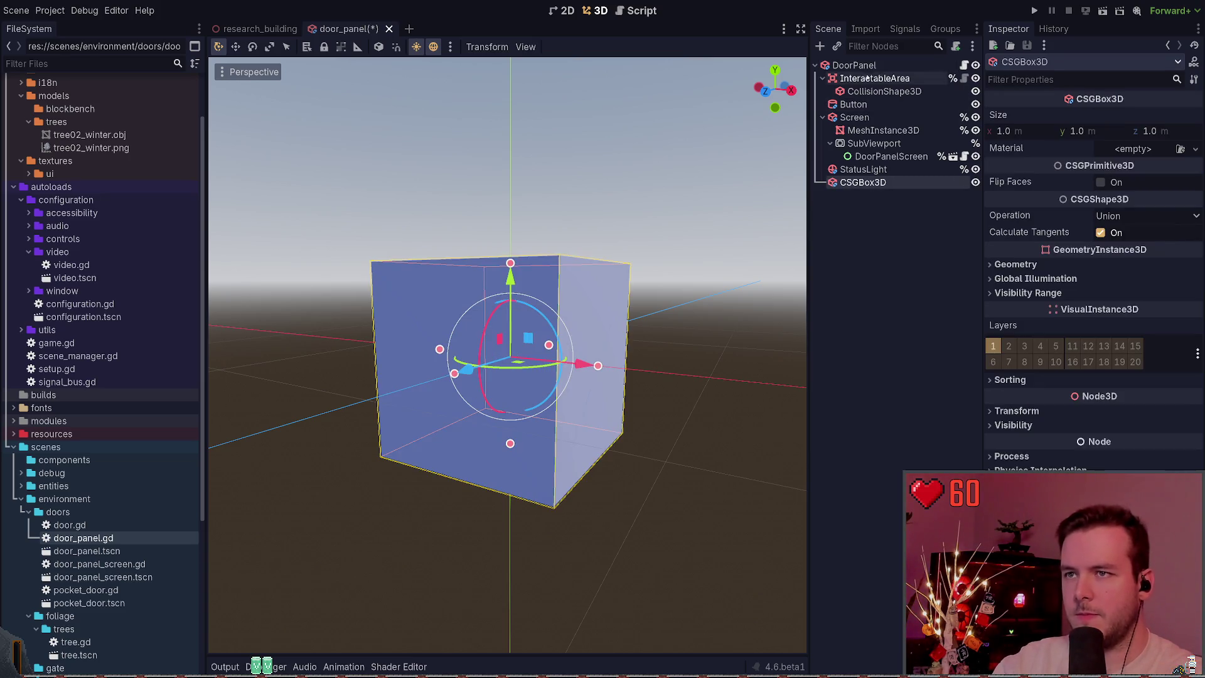
{"action": "left_click", "coordinate": [870, 65]}
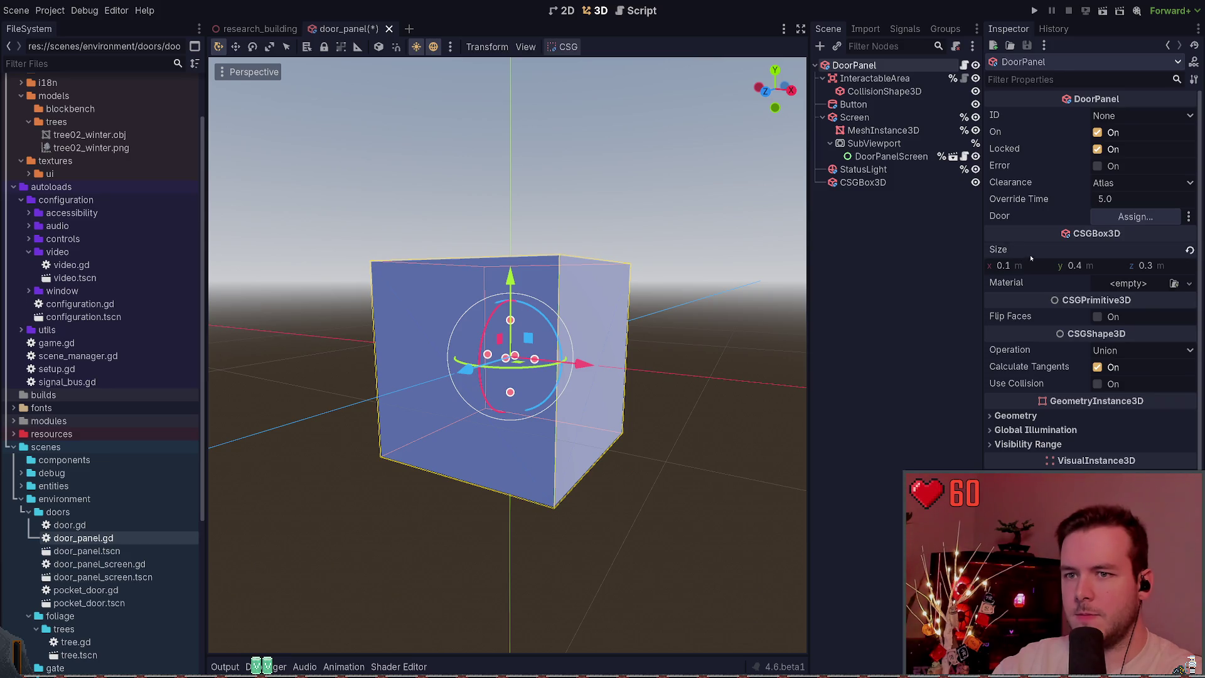
{"action": "left_click", "coordinate": [889, 183]}
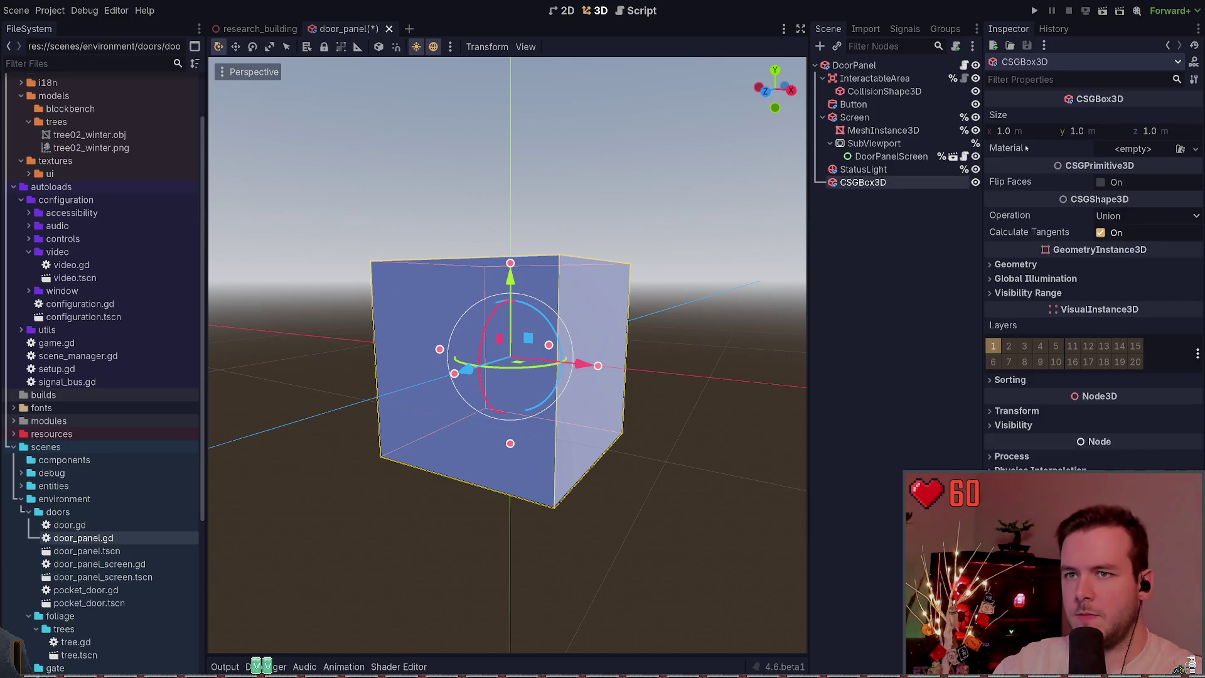
{"action": "key", "text": "ctrl+shift+z"}
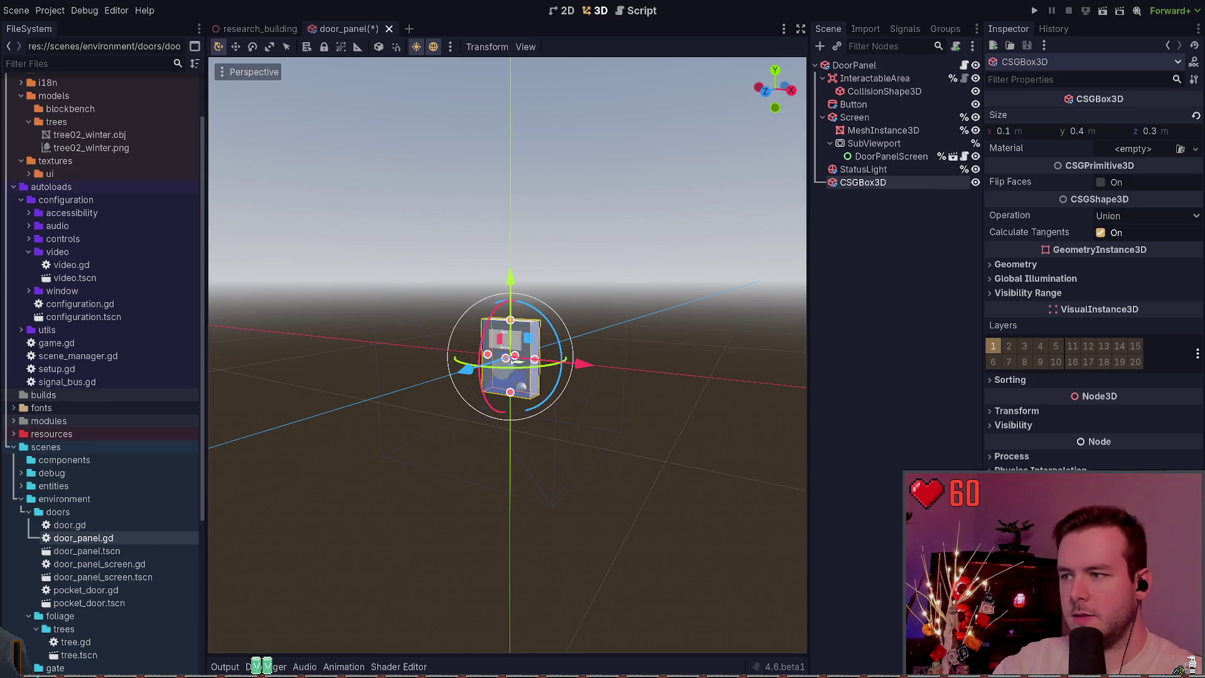
Move the box to the left of the panel and frame both in view.
{"action": "mouse_move", "coordinate": [512, 362]}
{"action": "left_mouse_down"}
{"action": "mouse_move", "coordinate": [377, 403]}
{"action": "mouse_move", "coordinate": [417, 390]}
{"action": "left_mouse_up"}
{"action": "key", "text": "f"}
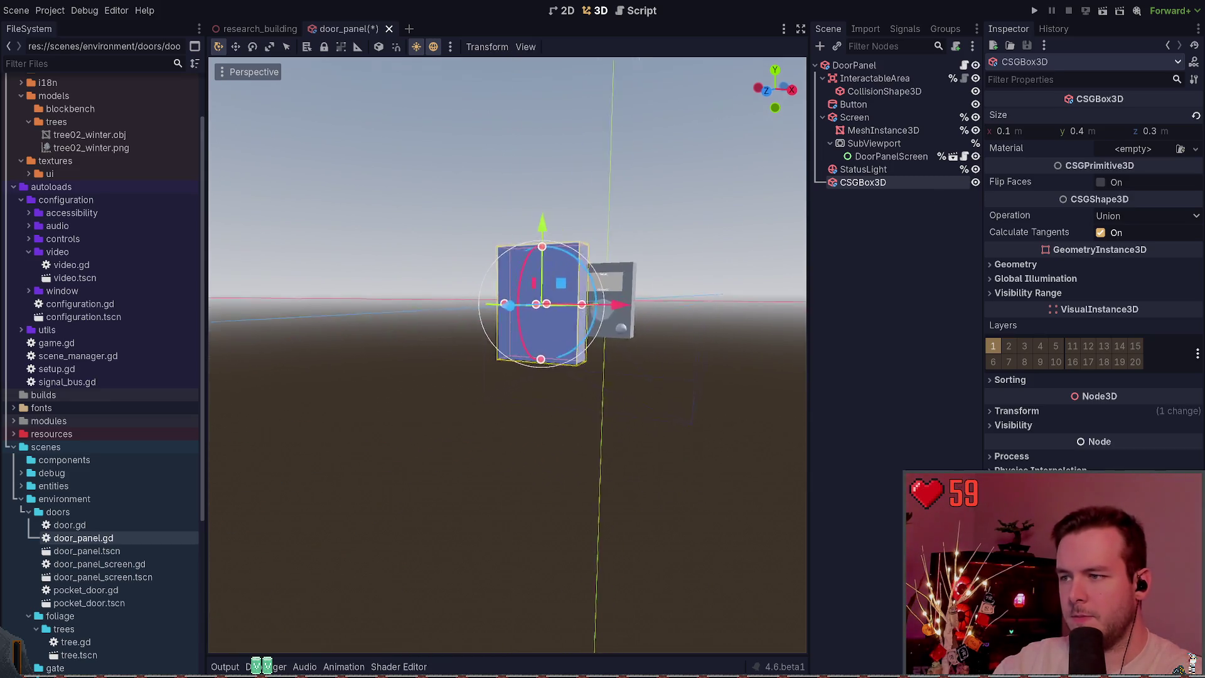
{"action": "mouse_move", "coordinate": [539, 301]}
{"action": "middle_mouse_down"}
{"action": "mouse_move", "coordinate": [521, 333]}
{"action": "mouse_move", "coordinate": [495, 342]}
{"action": "mouse_move", "coordinate": [539, 342]}
{"action": "middle_mouse_up"}
{"action": "middle_click_drag", "start_coordinate": [627, 349], "coordinate": [584, 337], "text": "shift"}
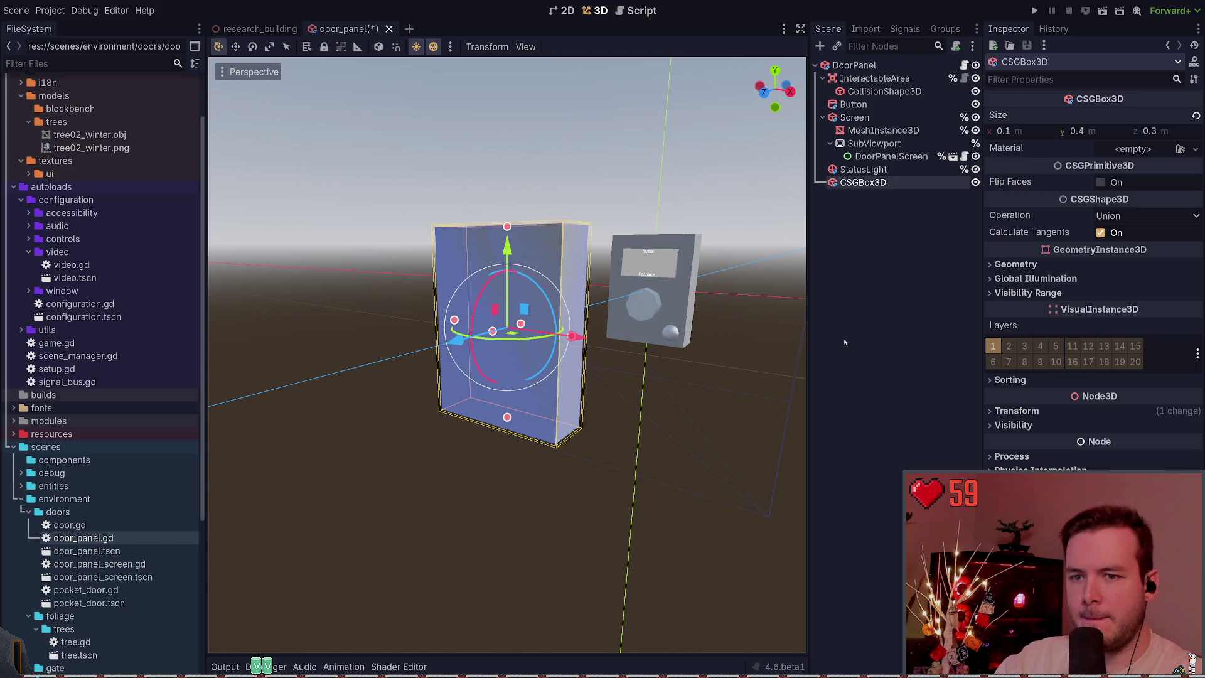
Give the box a new material with a 64×64 PlaceholderTexture2D albedo texture.
{"action": "left_click", "coordinate": [1132, 149]}
{"action": "left_click", "coordinate": [1130, 165]}
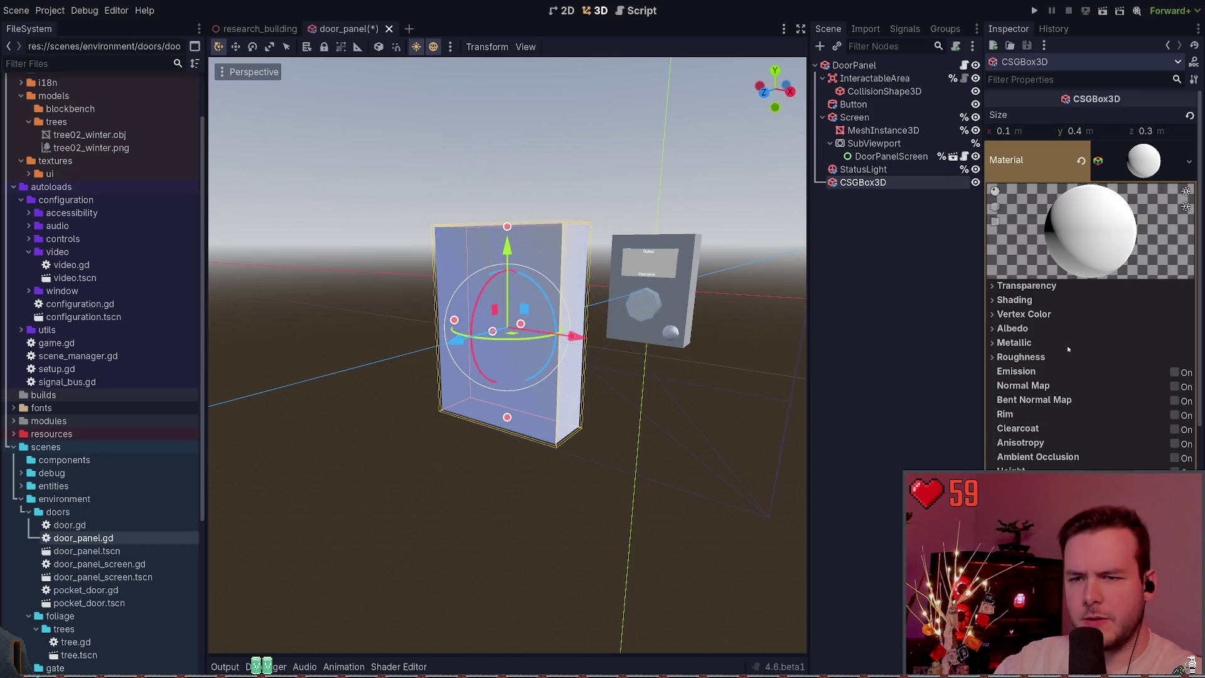
{"action": "left_click", "coordinate": [1015, 330]}
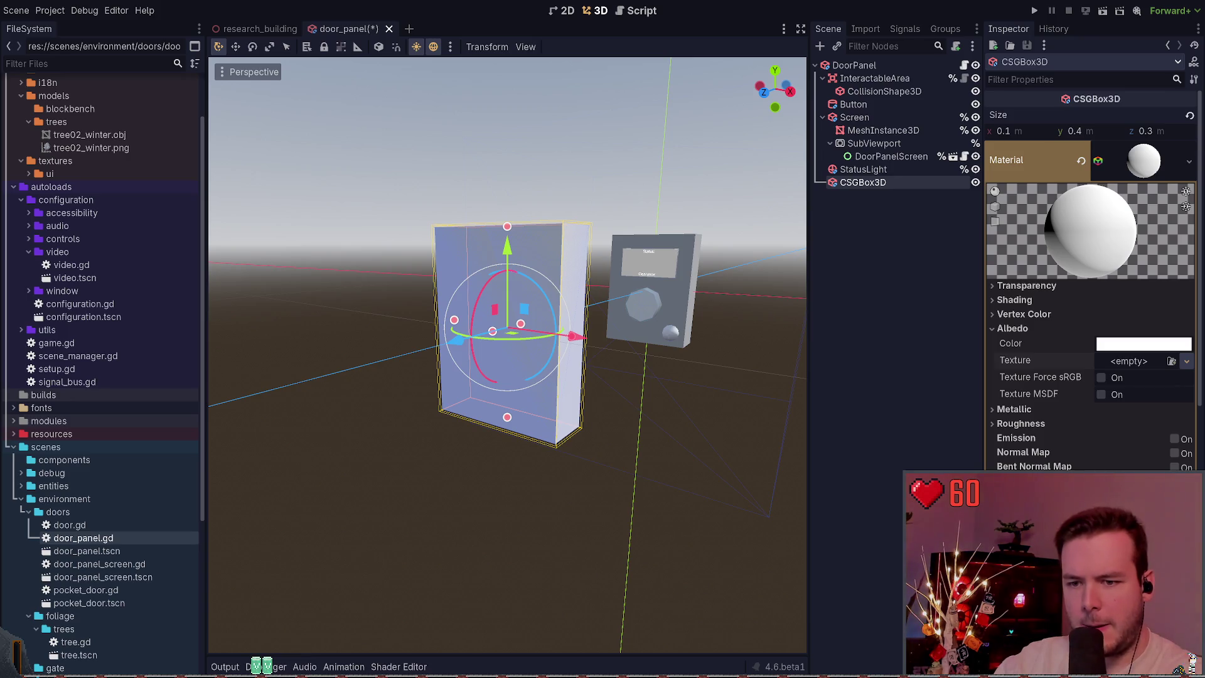
{"action": "left_click", "coordinate": [1143, 362]}
{"action": "left_click", "coordinate": [1142, 380]}
{"action": "type", "text": "64"}
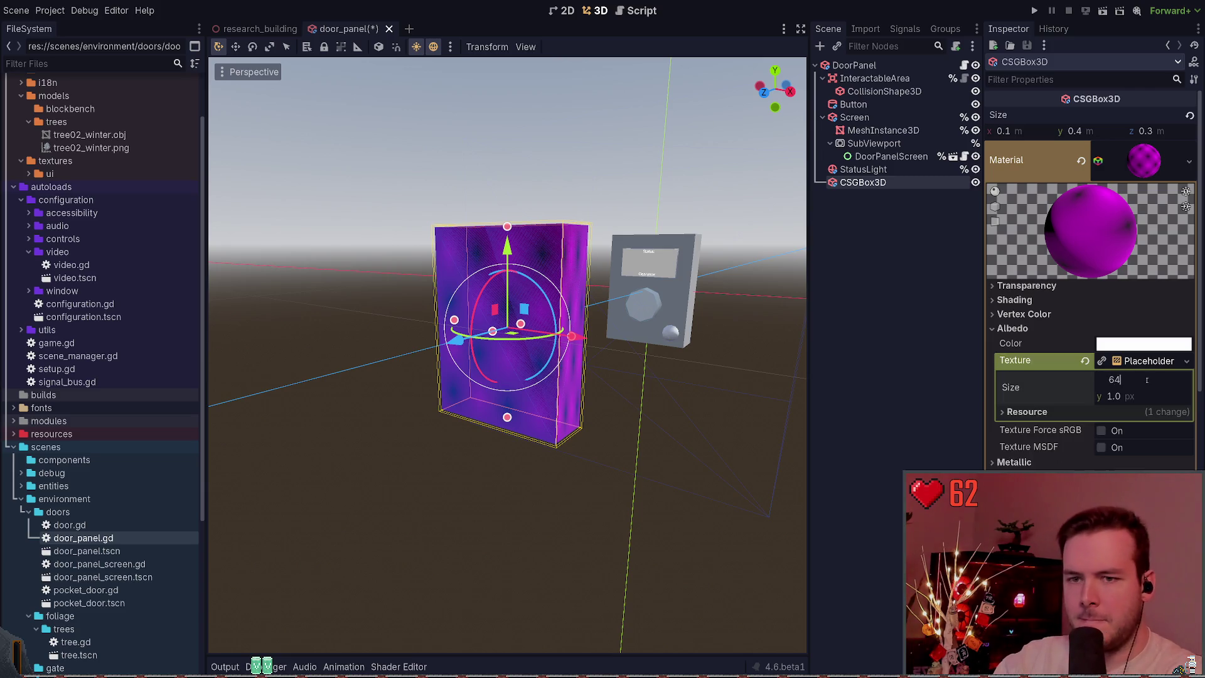
{"action": "key", "text": "Tab"}
{"action": "type", "text": "64"}
{"action": "key", "text": "Return"}
Preview the purple-and-black checker on the box and expand the texture sampling settings.
{"action": "left_click", "coordinate": [868, 352]}
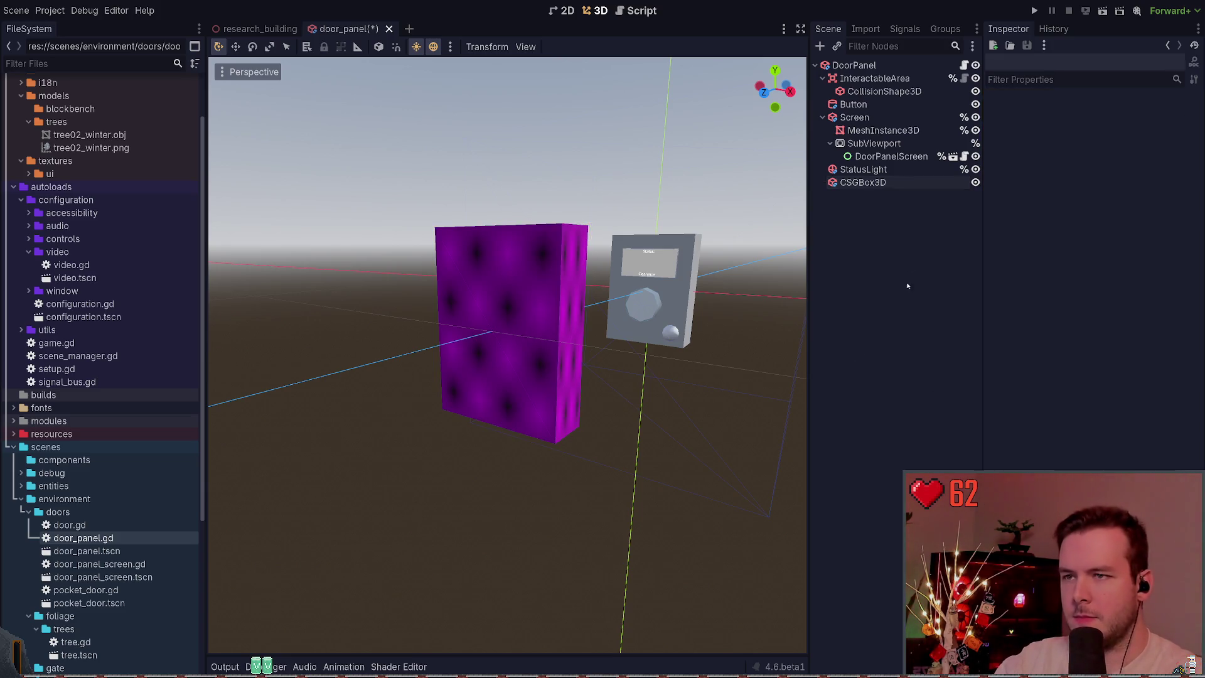
{"action": "left_click", "coordinate": [863, 182]}
{"action": "scroll", "coordinate": [1149, 387], "scroll_direction": "down", "scroll_amount": 5}
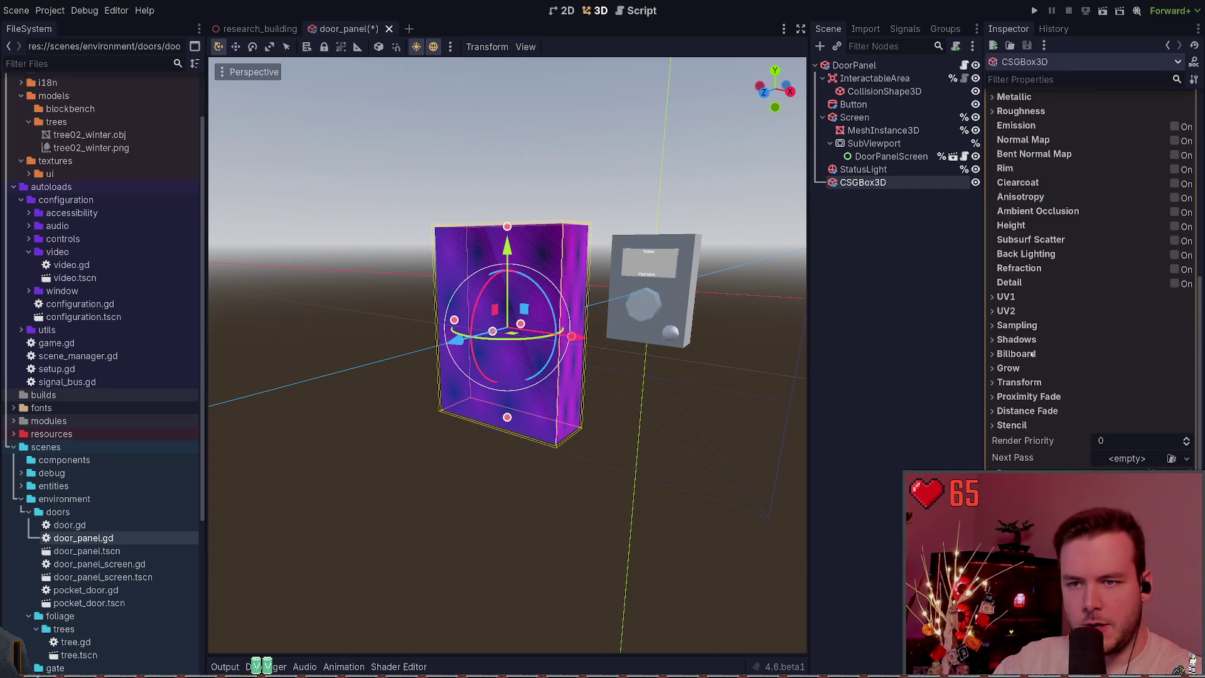
{"action": "left_click", "coordinate": [1015, 326]}
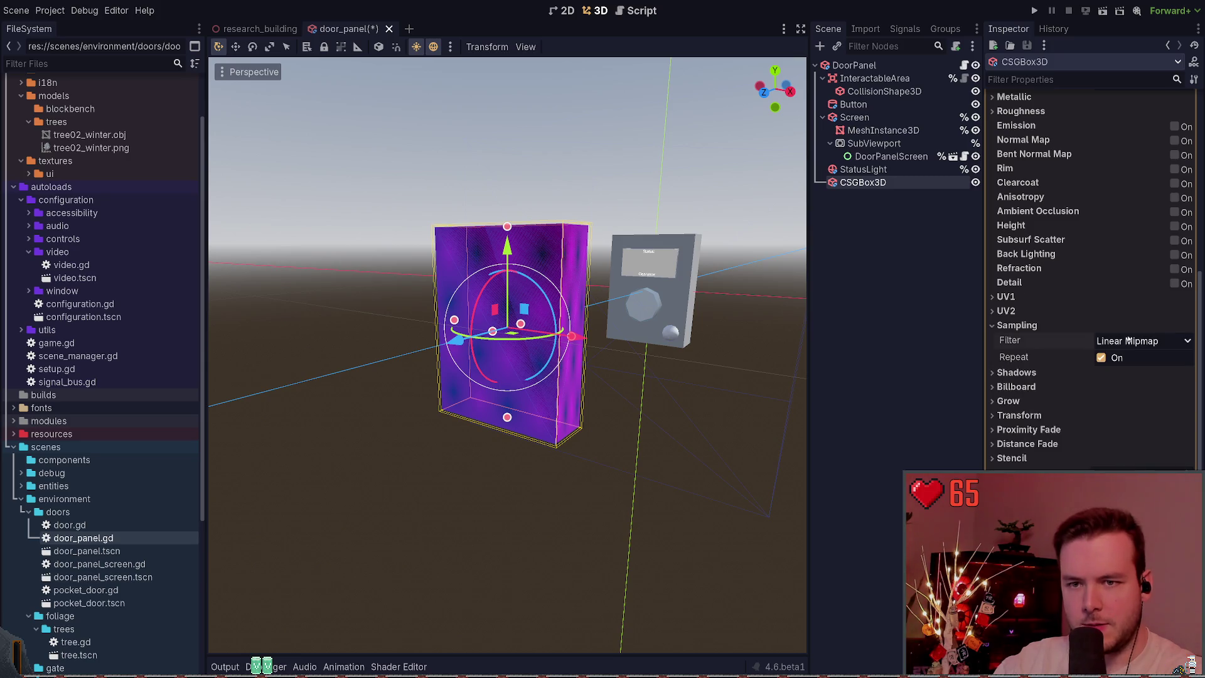
{"action": "left_click", "coordinate": [892, 333]}
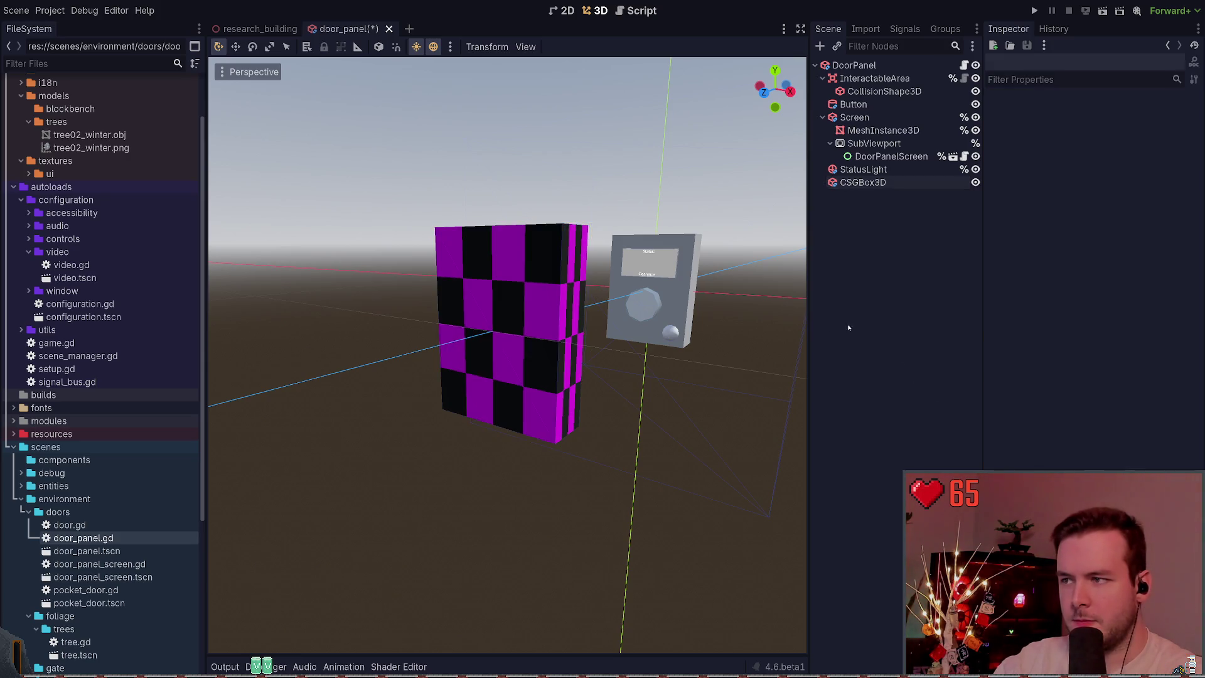
{"action": "left_click", "coordinate": [863, 181]}
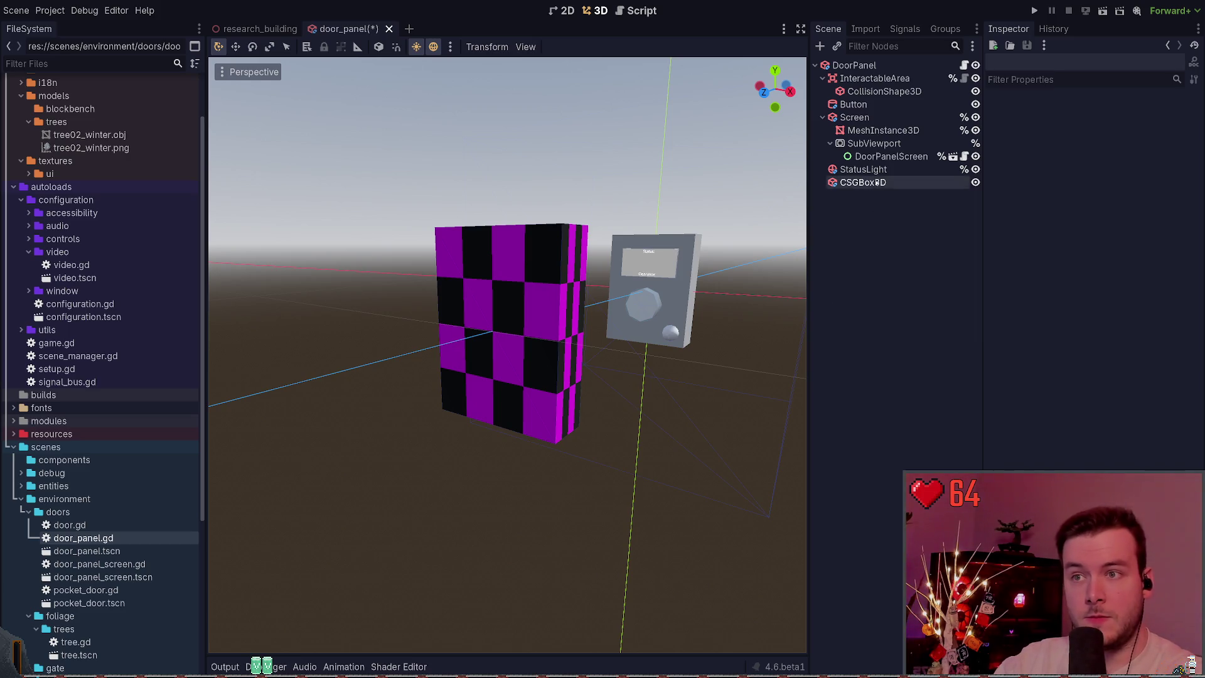
{"action": "left_click", "coordinate": [873, 305]}
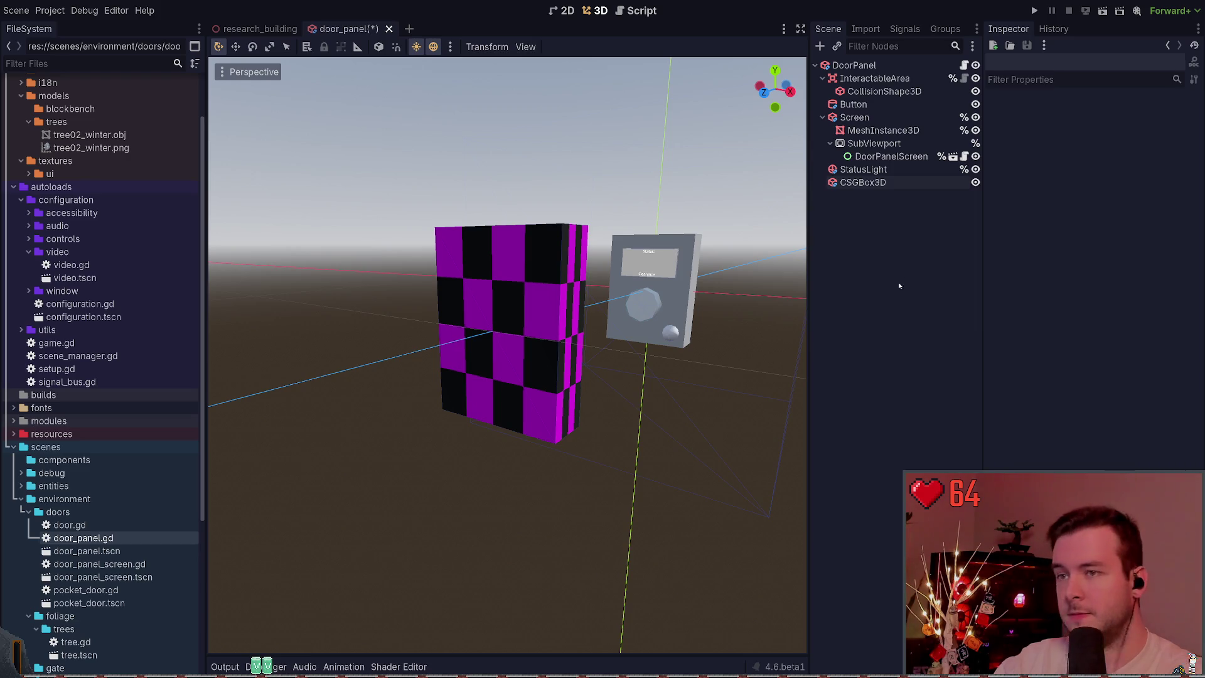
{"action": "left_click", "coordinate": [863, 182]}
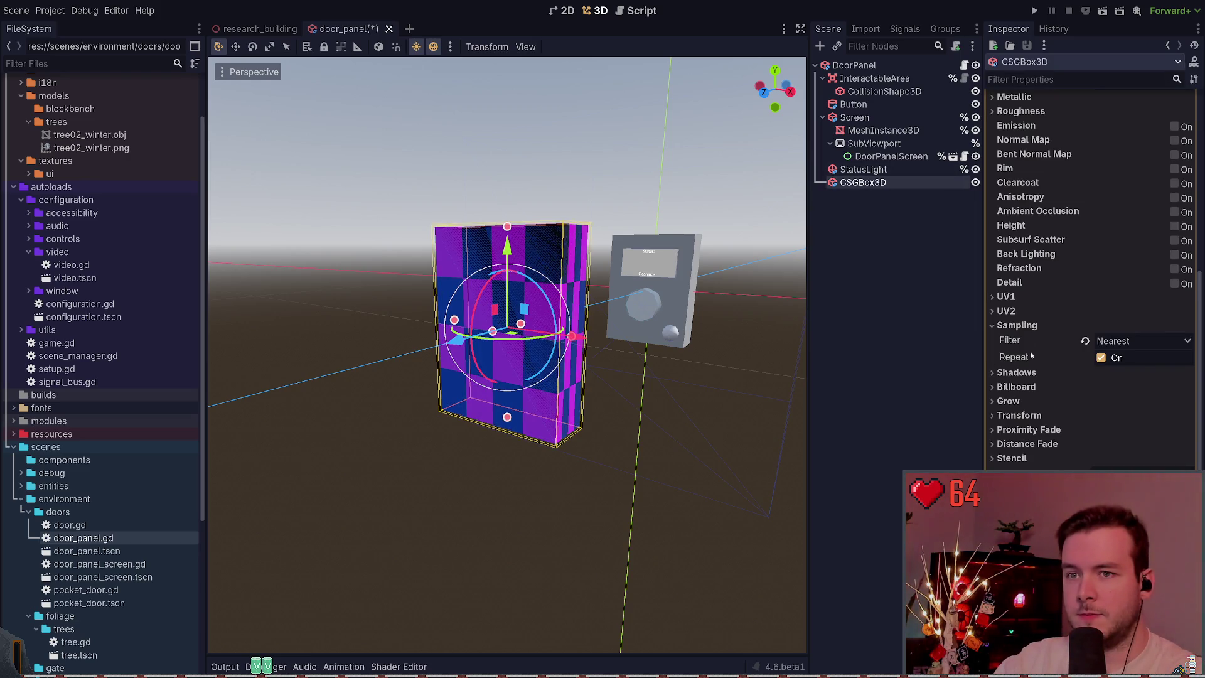
{"action": "scroll", "coordinate": [1024, 410], "scroll_direction": "up", "scroll_amount": 5}
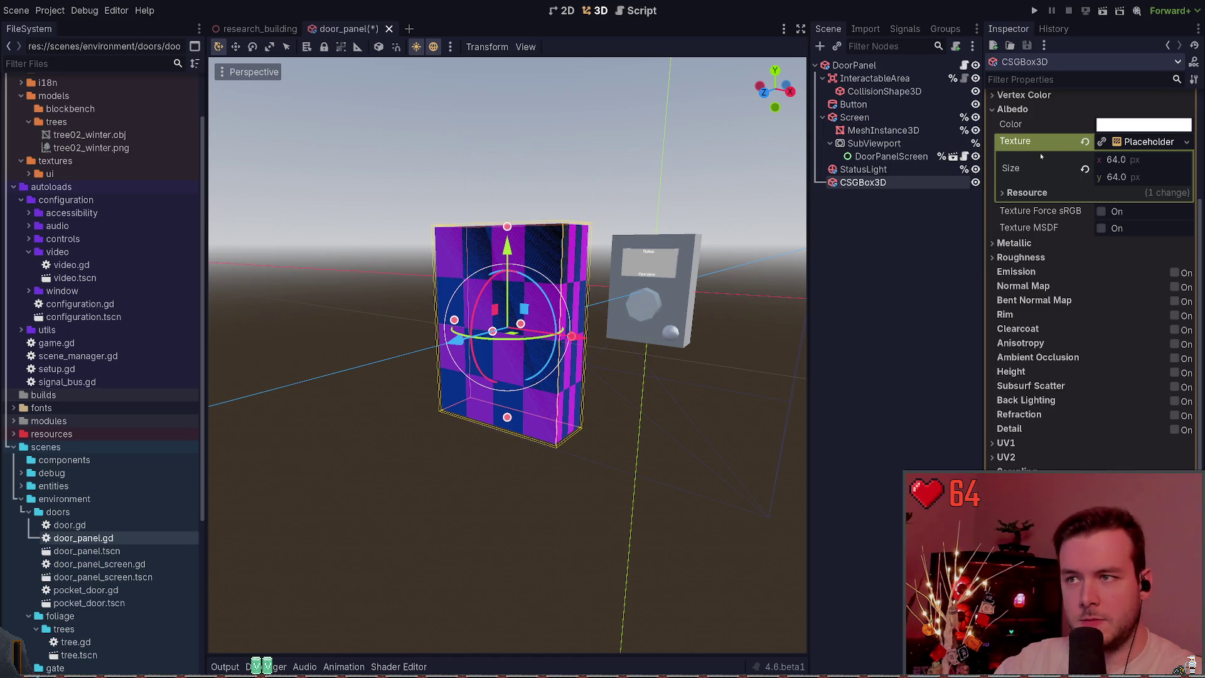
Try a 128 px texture size, revert to 64 px, and save the door_panel scene.
{"action": "left_click", "coordinate": [1121, 161]}
{"action": "type", "text": "128"}
{"action": "key", "text": "Tab"}
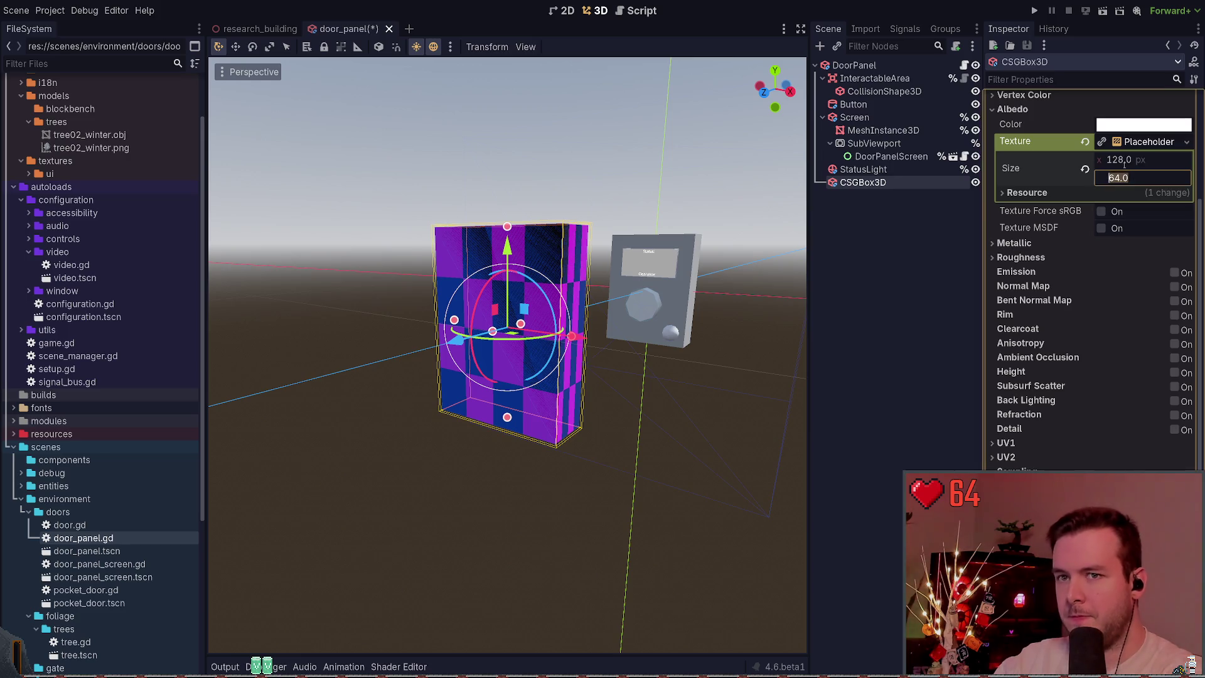
{"action": "key", "text": "Return"}
{"action": "key", "text": "ctrl+z"}
{"action": "key", "text": "ctrl+z"}
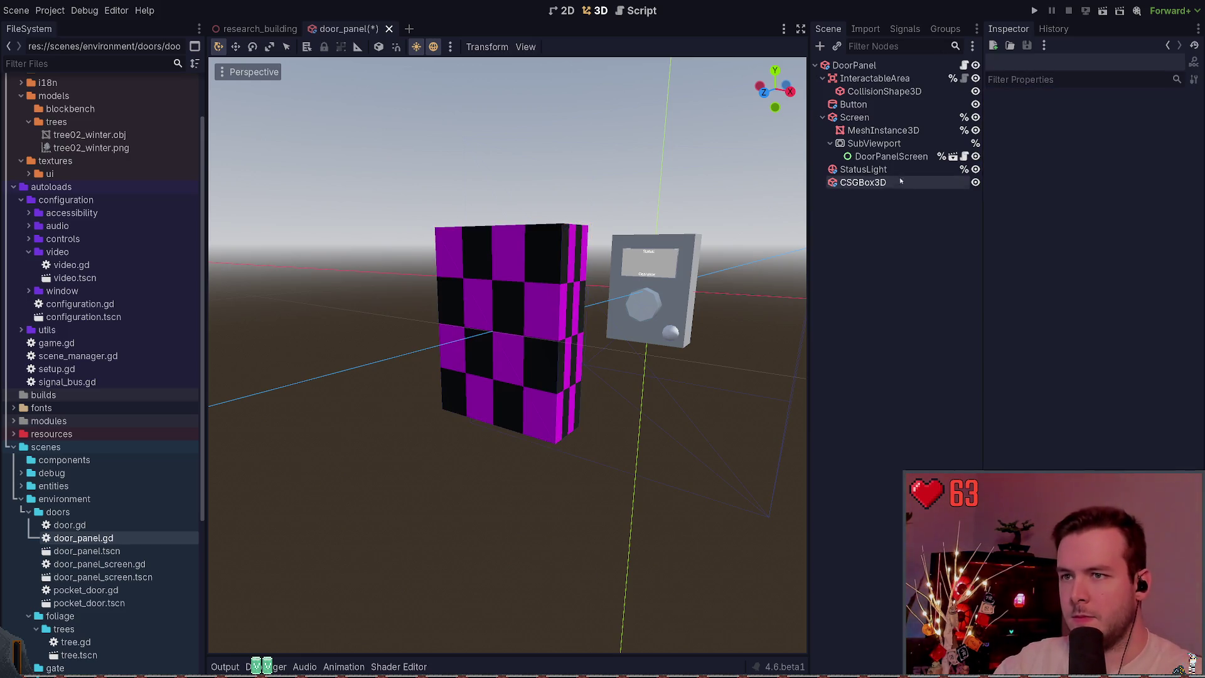
{"action": "key", "text": "ctrl+s"}
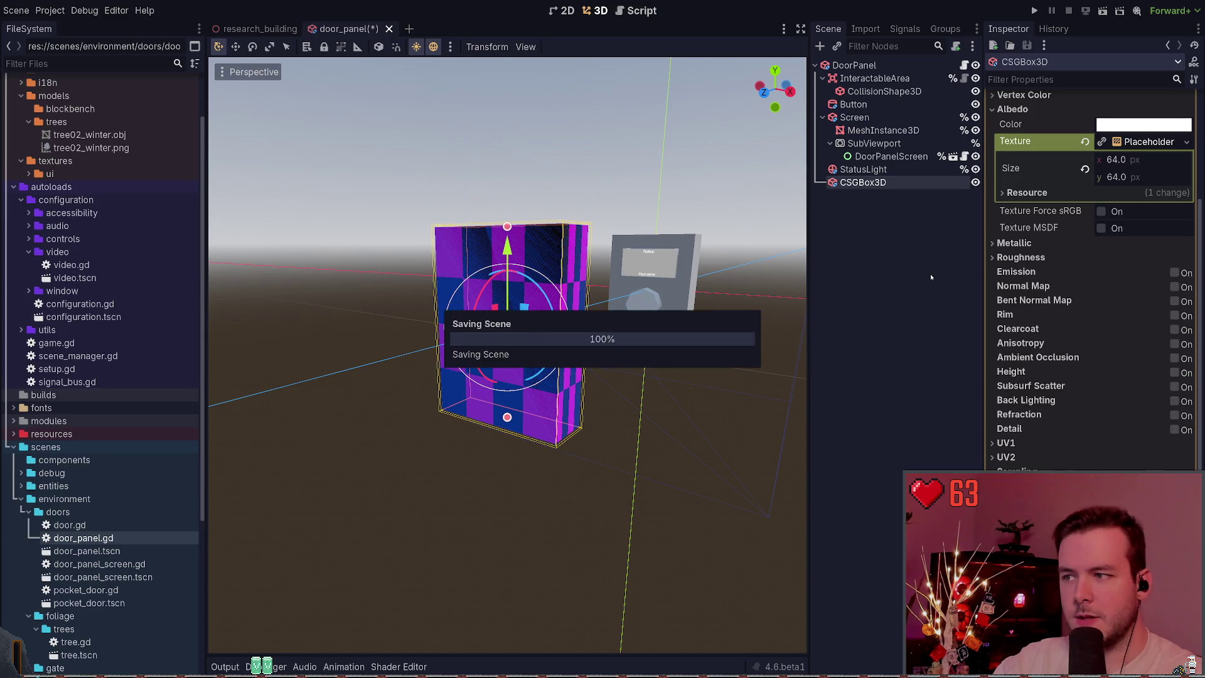
Review the material's Metallic and the box's Geometry settings, then run the project.
{"action": "left_click", "coordinate": [1135, 143]}
{"action": "left_click", "coordinate": [1134, 143]}
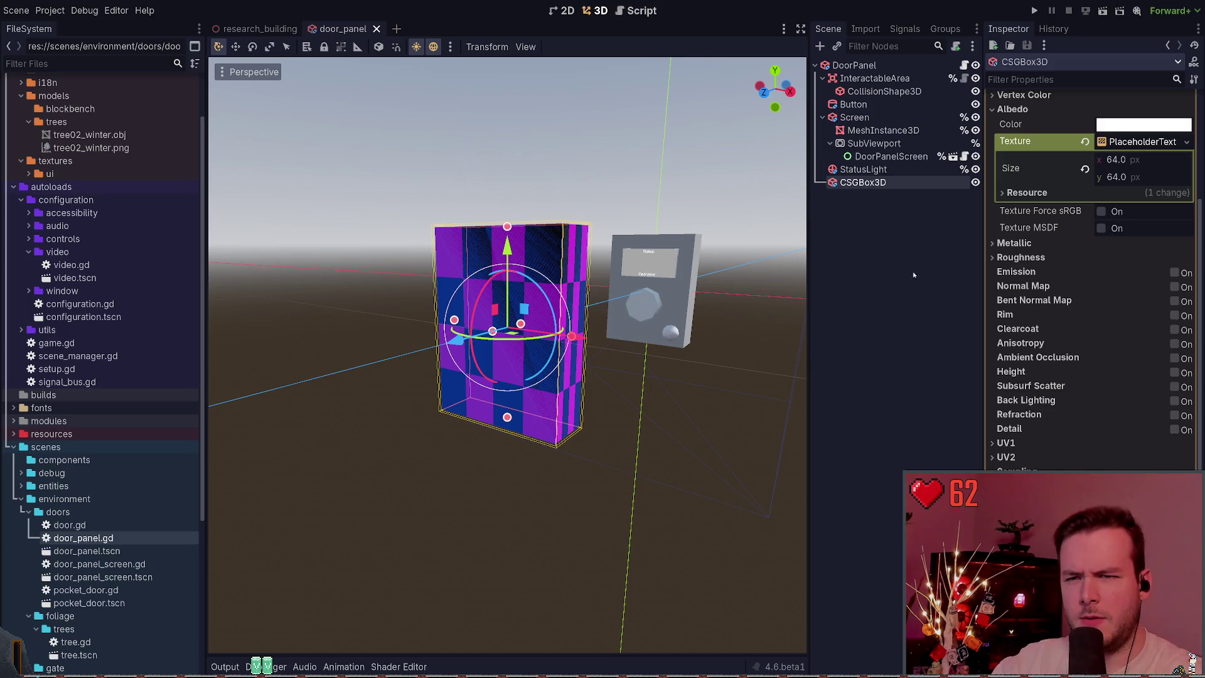
{"action": "left_click", "coordinate": [1016, 243]}
{"action": "left_click", "coordinate": [1051, 244]}
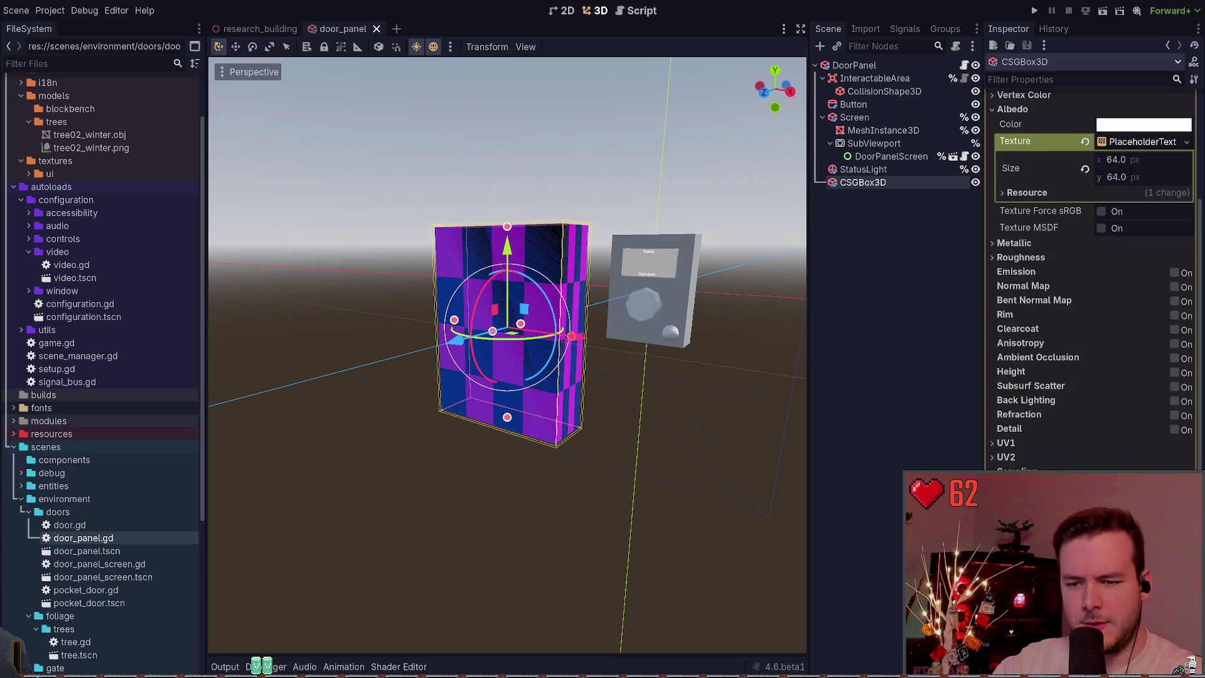
{"action": "scroll", "coordinate": [1092, 264], "scroll_direction": "down", "scroll_amount": 5}
{"action": "scroll", "coordinate": [1026, 446], "scroll_direction": "down", "scroll_amount": 3}
{"action": "left_click", "coordinate": [1030, 406]}
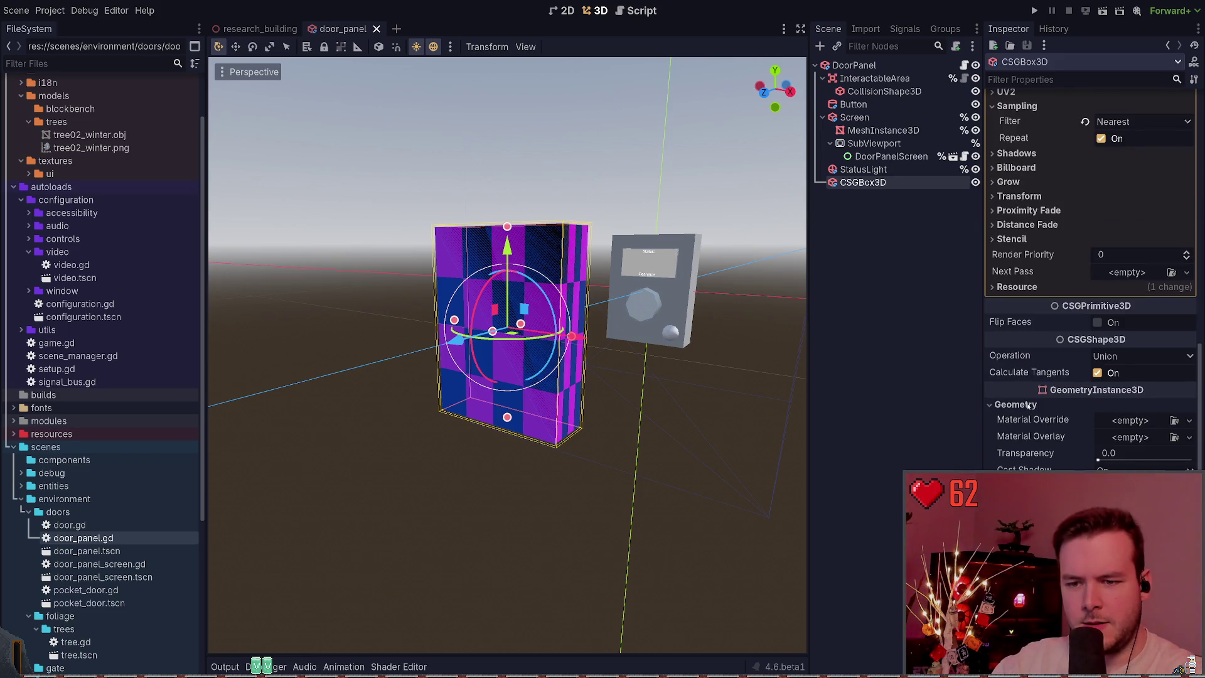
{"action": "scroll", "coordinate": [1091, 276], "scroll_direction": "up", "scroll_amount": 8}
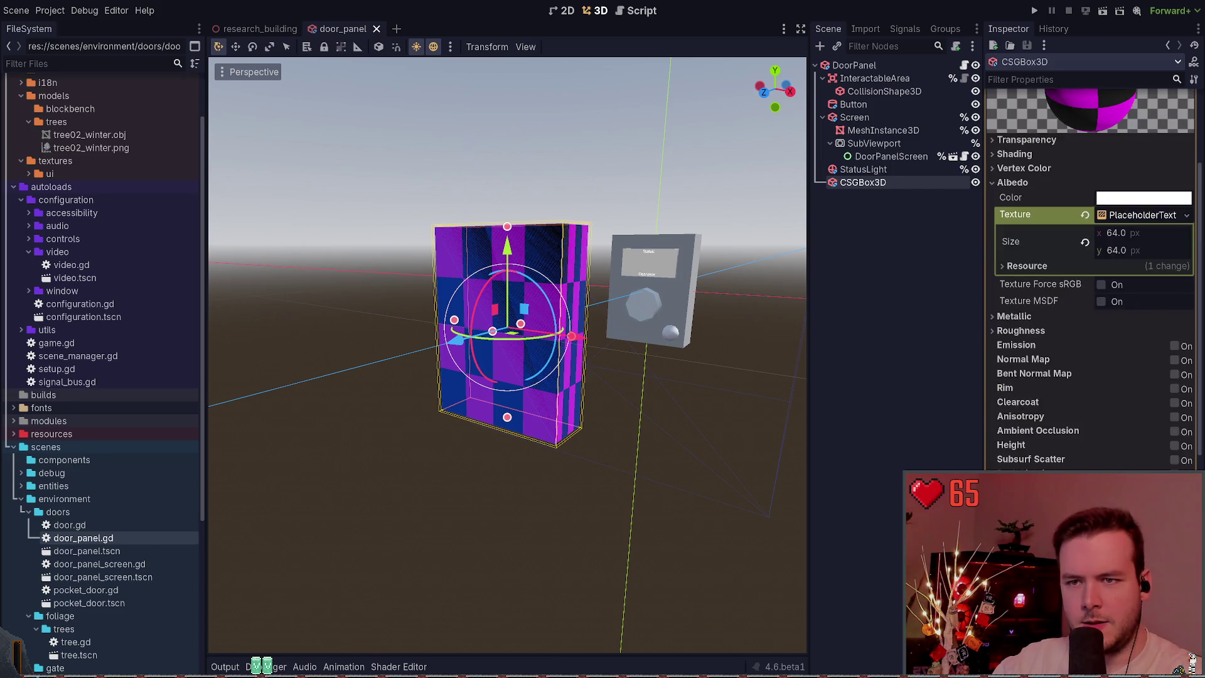
{"action": "scroll", "coordinate": [1057, 363], "scroll_direction": "up", "scroll_amount": 2}
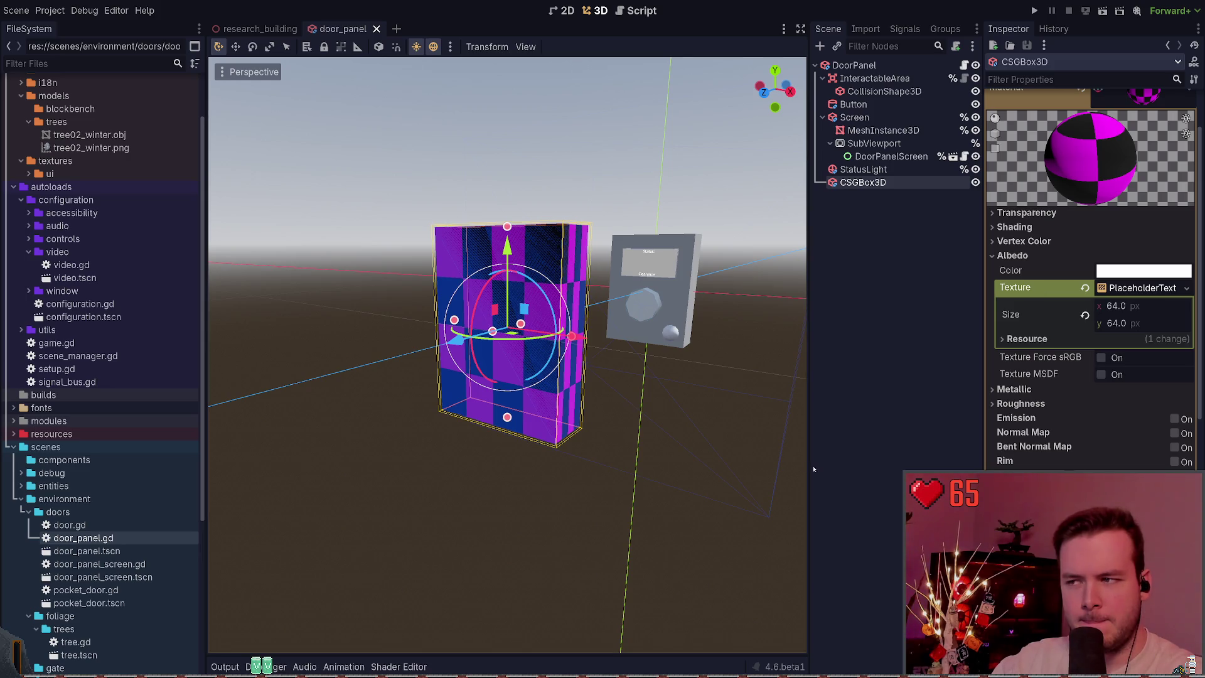
{"action": "key", "text": "F5"}
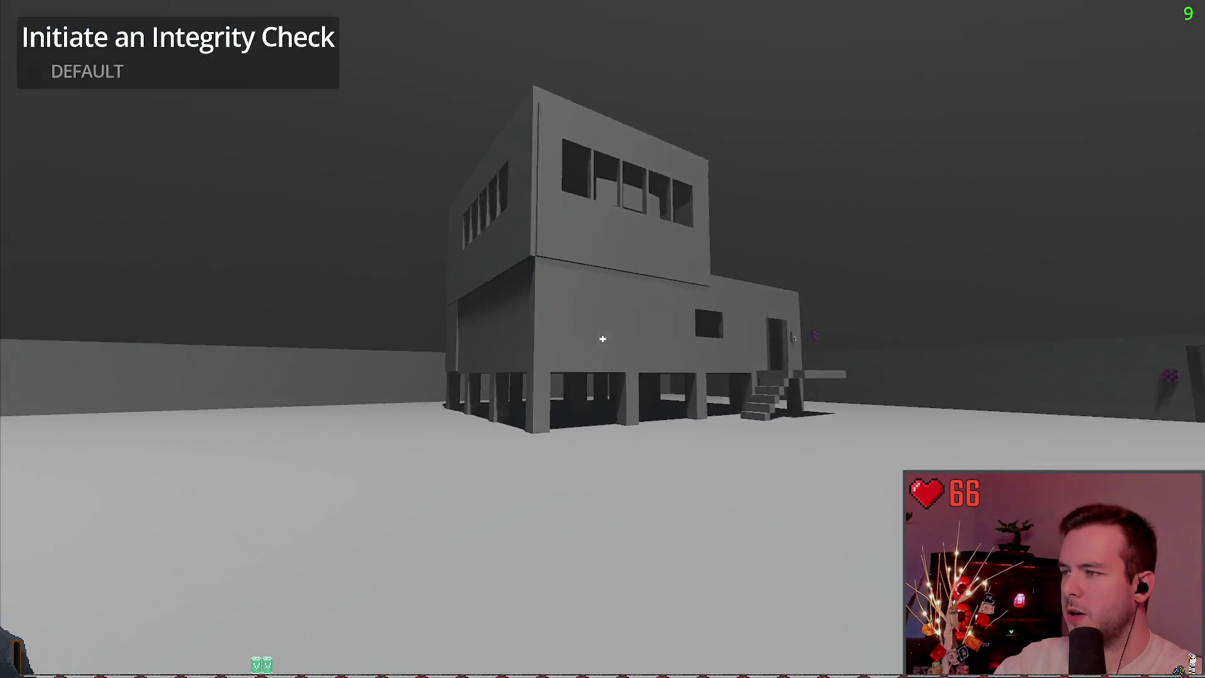
Walk to the door panel in-game, pick up the checkered box, then quit to the editor.
{"action": "key", "text": "w"}
{"action": "key", "text": "w"}
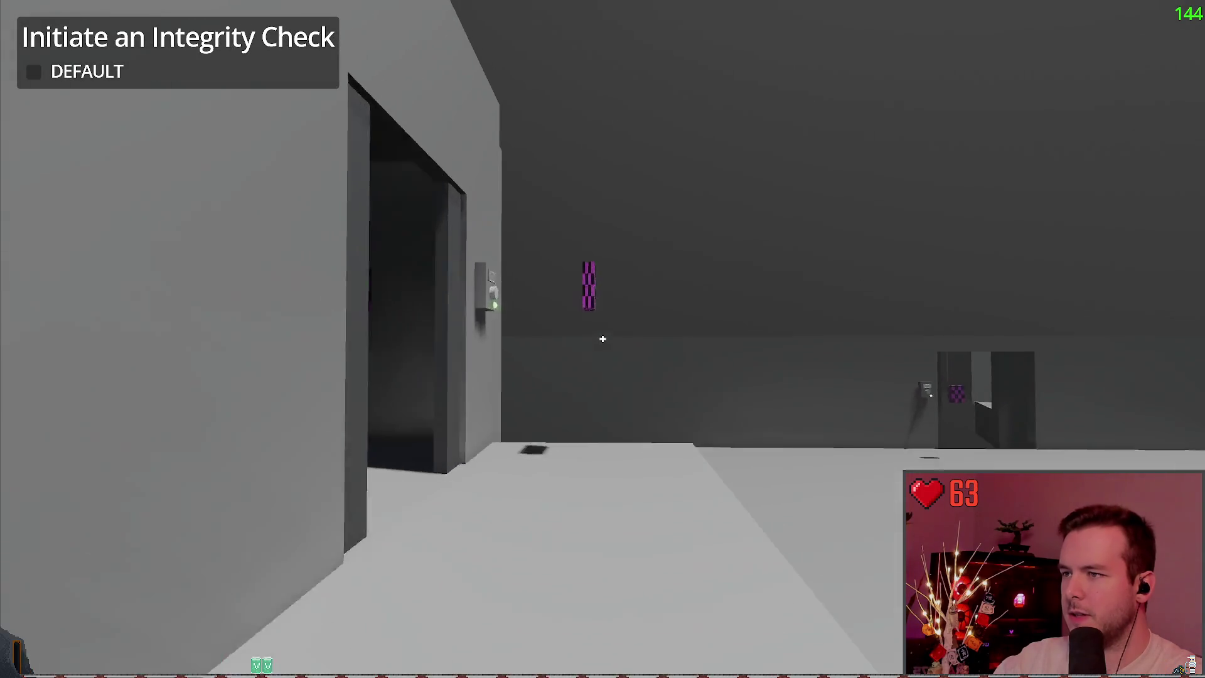
{"action": "key", "text": "s"}
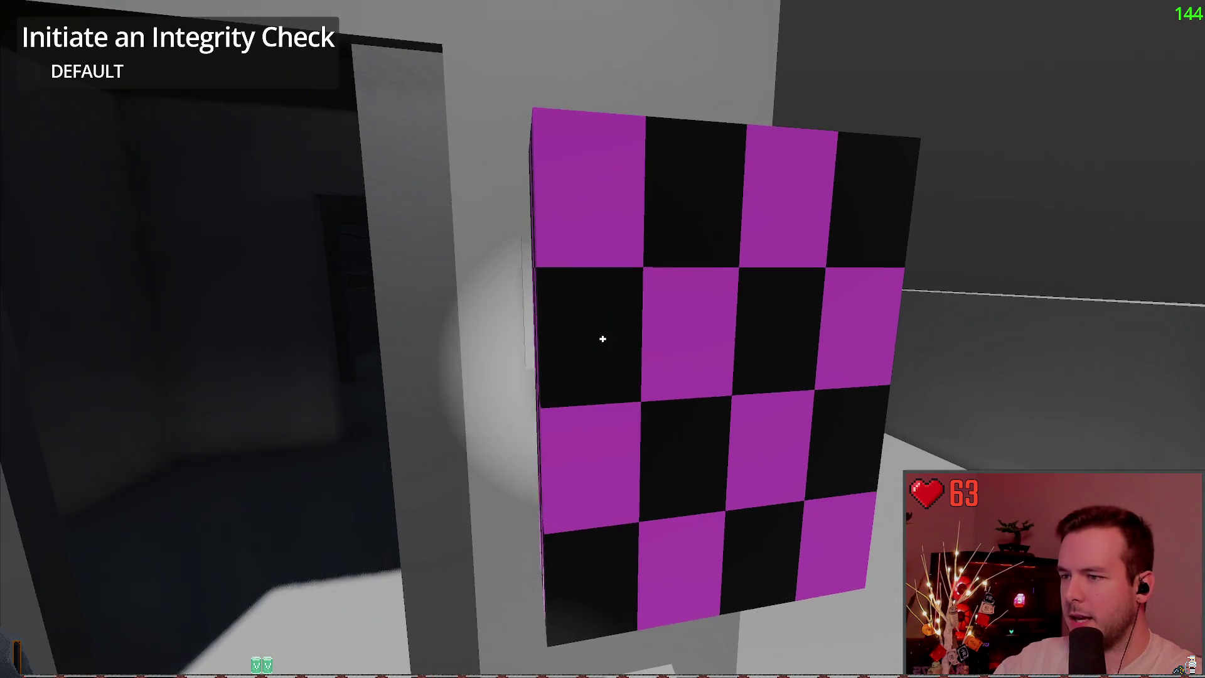
{"action": "key", "text": "a"}
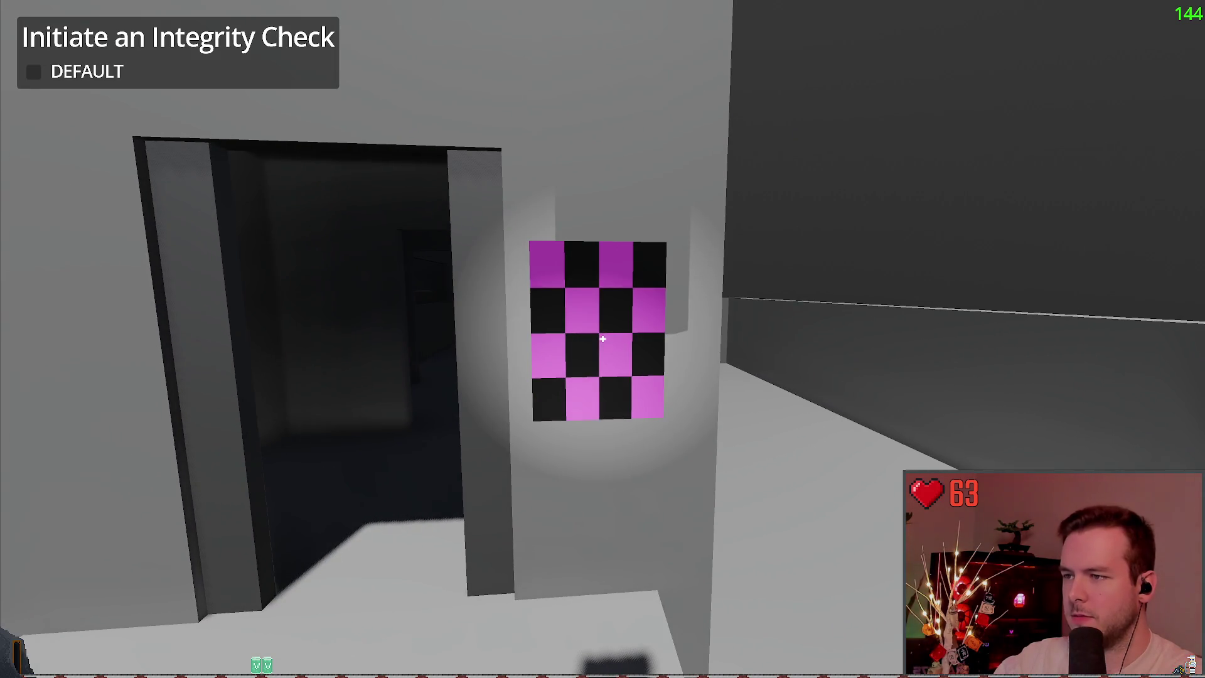
{"action": "key", "text": "Escape"}
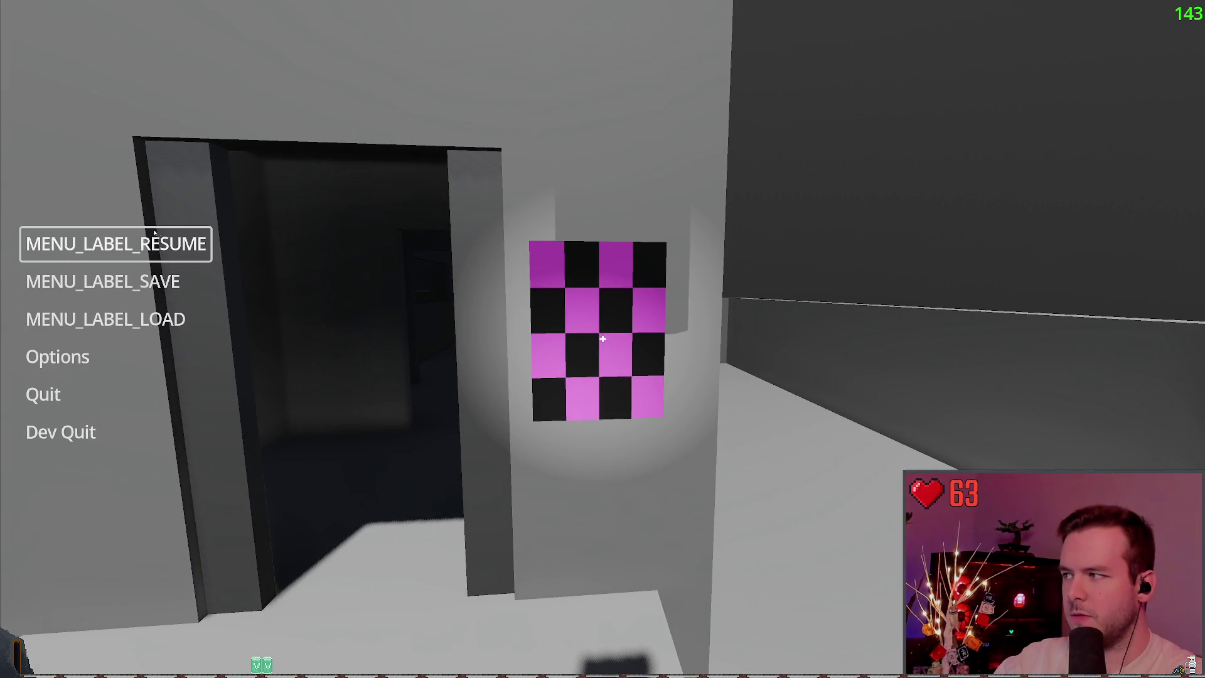
{"action": "left_click", "coordinate": [94, 242]}
{"action": "key", "text": "e"}
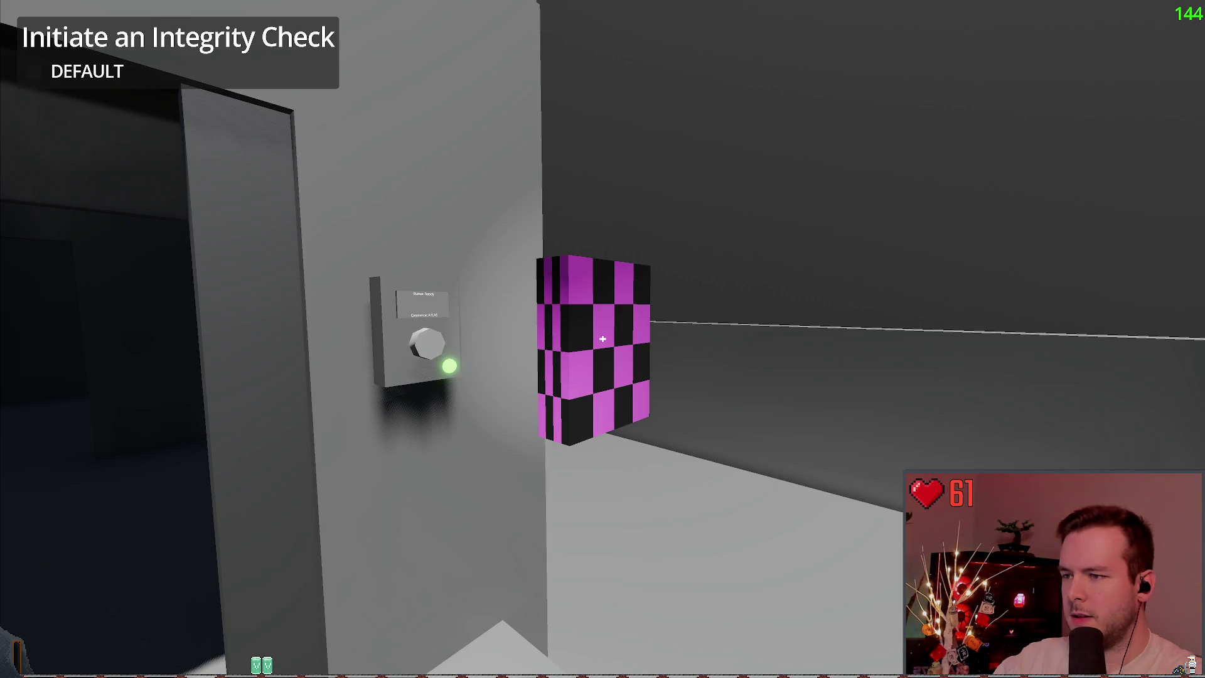
{"action": "key", "text": "Escape"}
{"action": "left_click", "coordinate": [59, 431]}
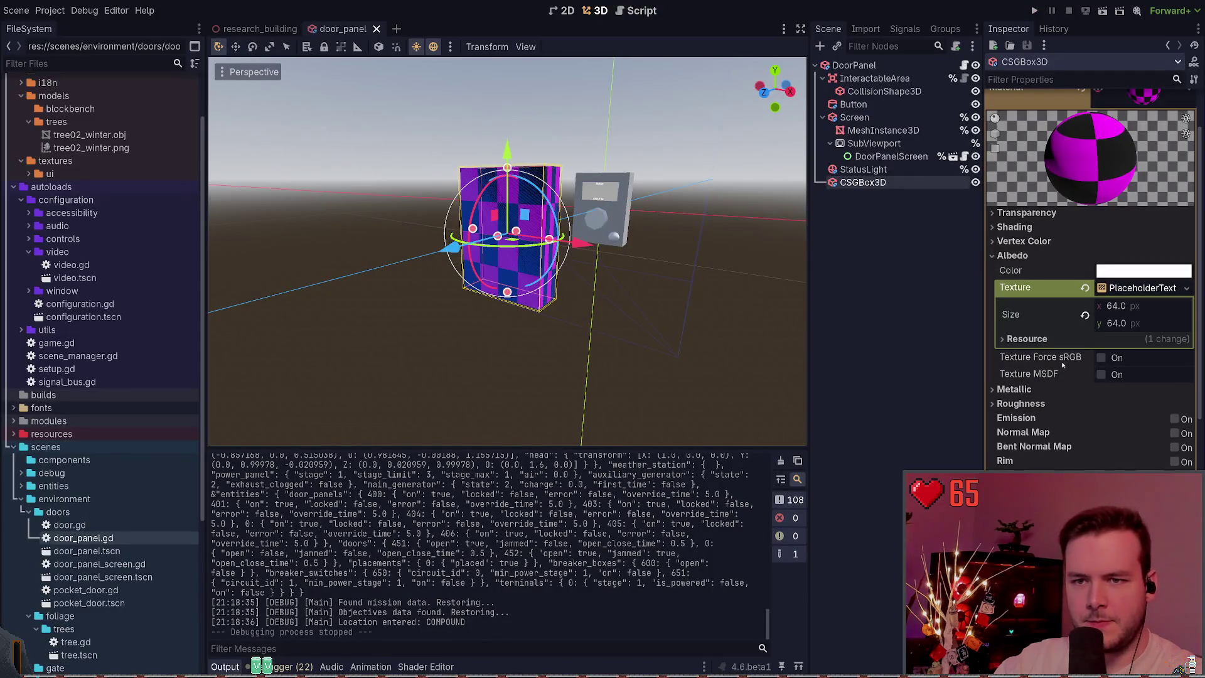
Check the placeholder texture settings, leaving width at 64, and collapse the Albedo section.
{"action": "left_click", "coordinate": [1047, 339]}
{"action": "left_click", "coordinate": [1043, 339]}
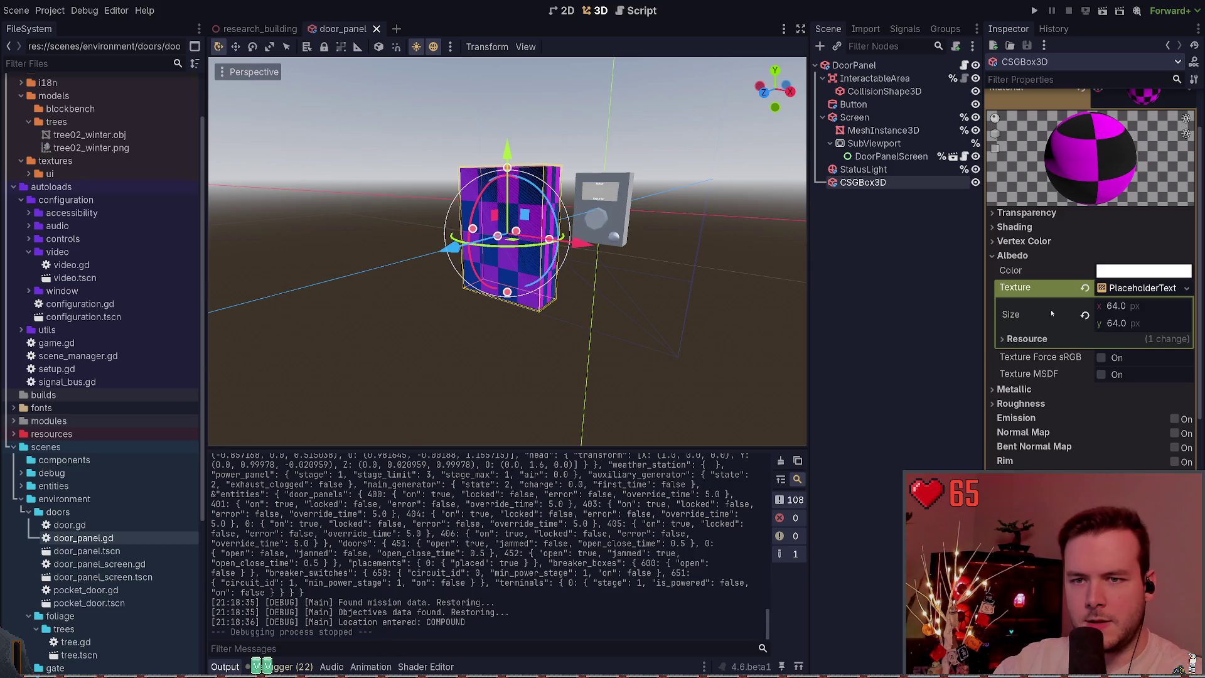
{"action": "left_click", "coordinate": [1164, 305]}
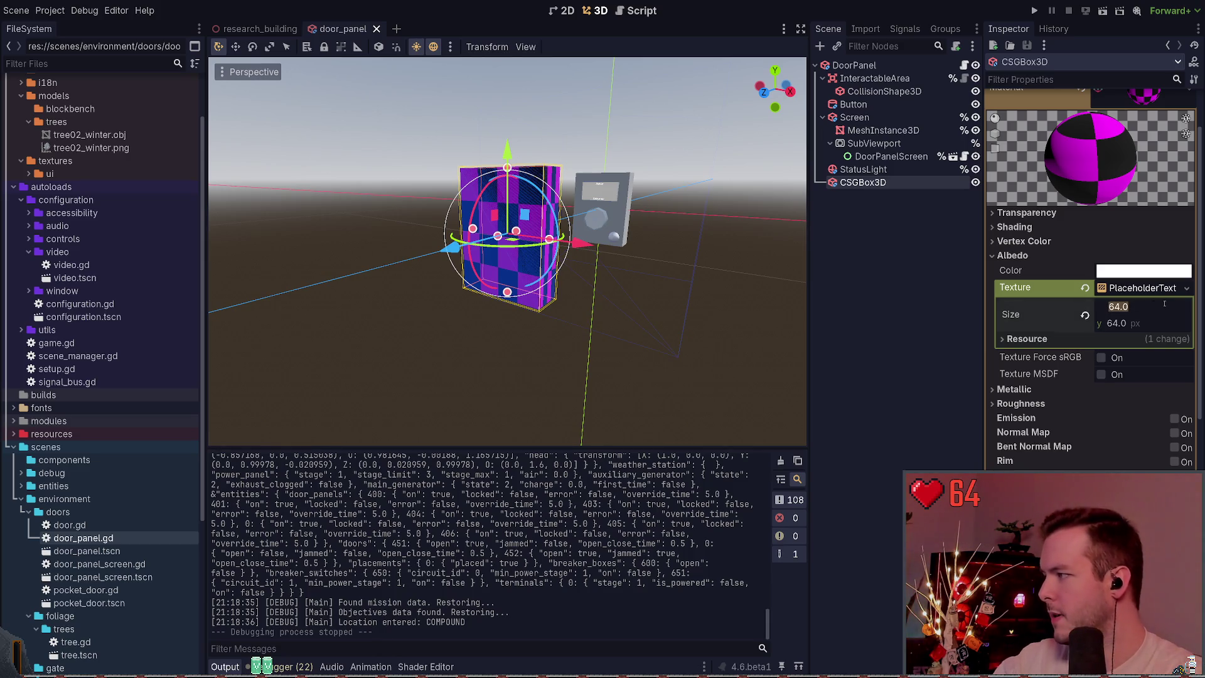
{"action": "key", "text": "Escape"}
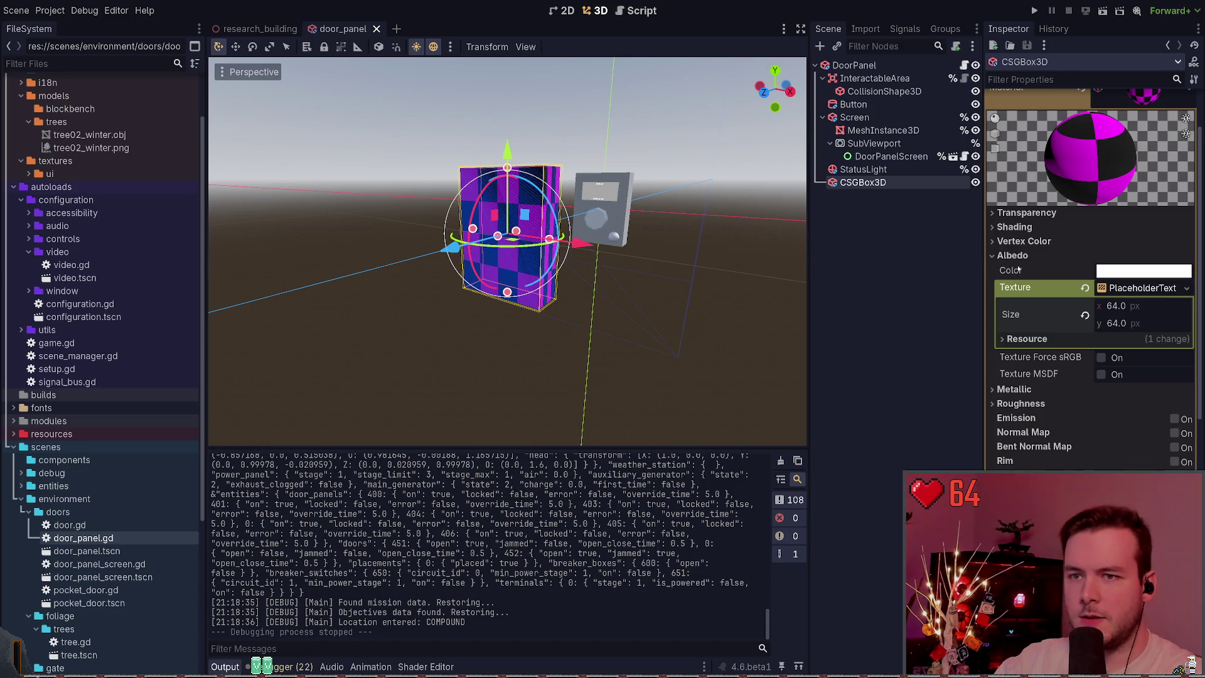
{"action": "left_click", "coordinate": [1012, 255]}
{"action": "scroll", "coordinate": [1051, 258], "scroll_direction": "down", "scroll_amount": 5}
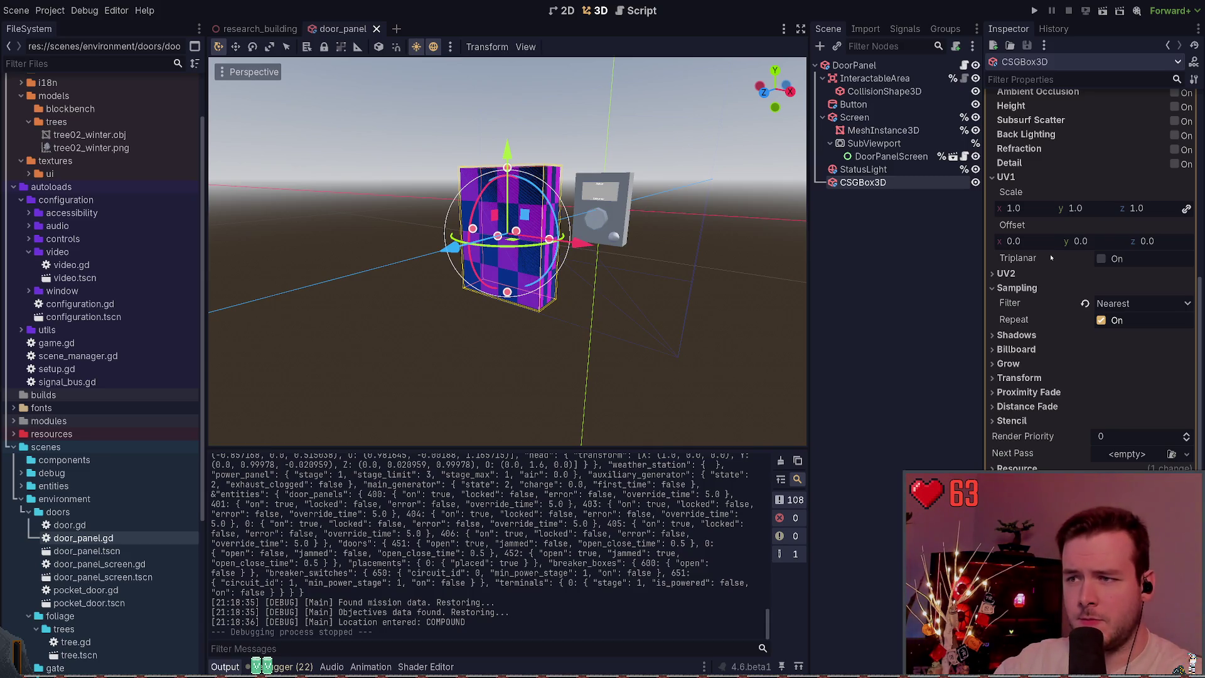
Enable Triplanar and World Triplanar in the material's UV1 section.
{"action": "left_click", "coordinate": [1102, 258]}
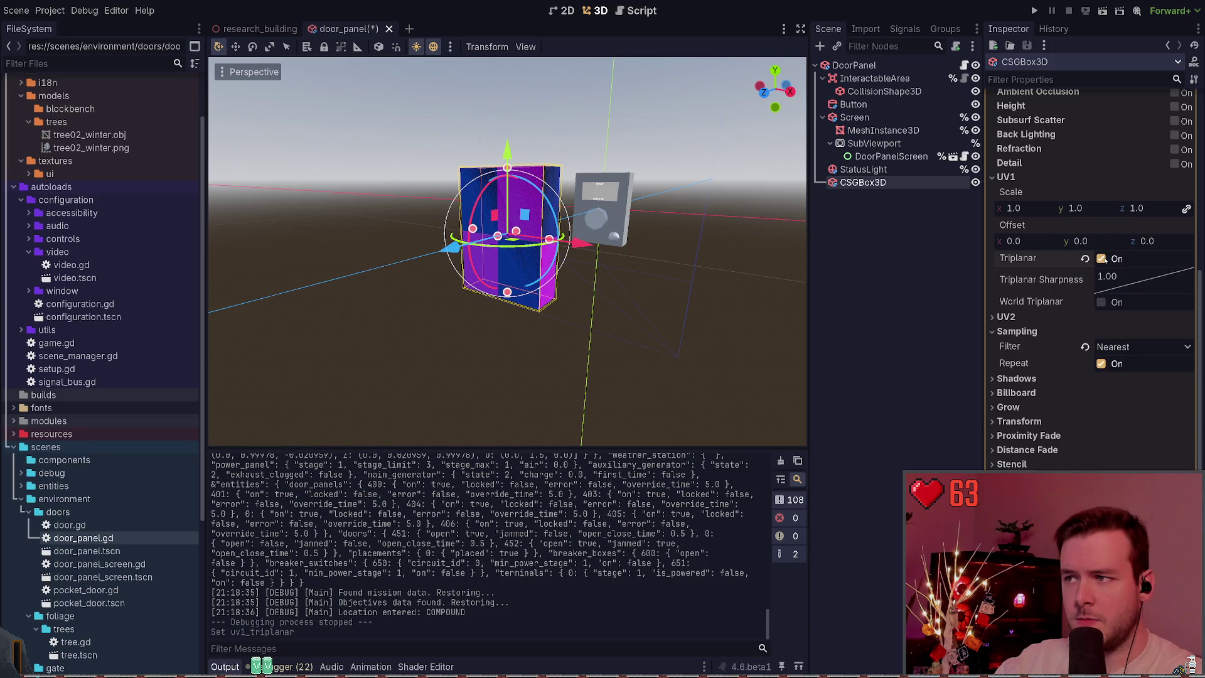
{"action": "left_click", "coordinate": [1104, 303]}
{"action": "left_click", "coordinate": [1105, 302]}
{"action": "left_click", "coordinate": [1104, 303]}
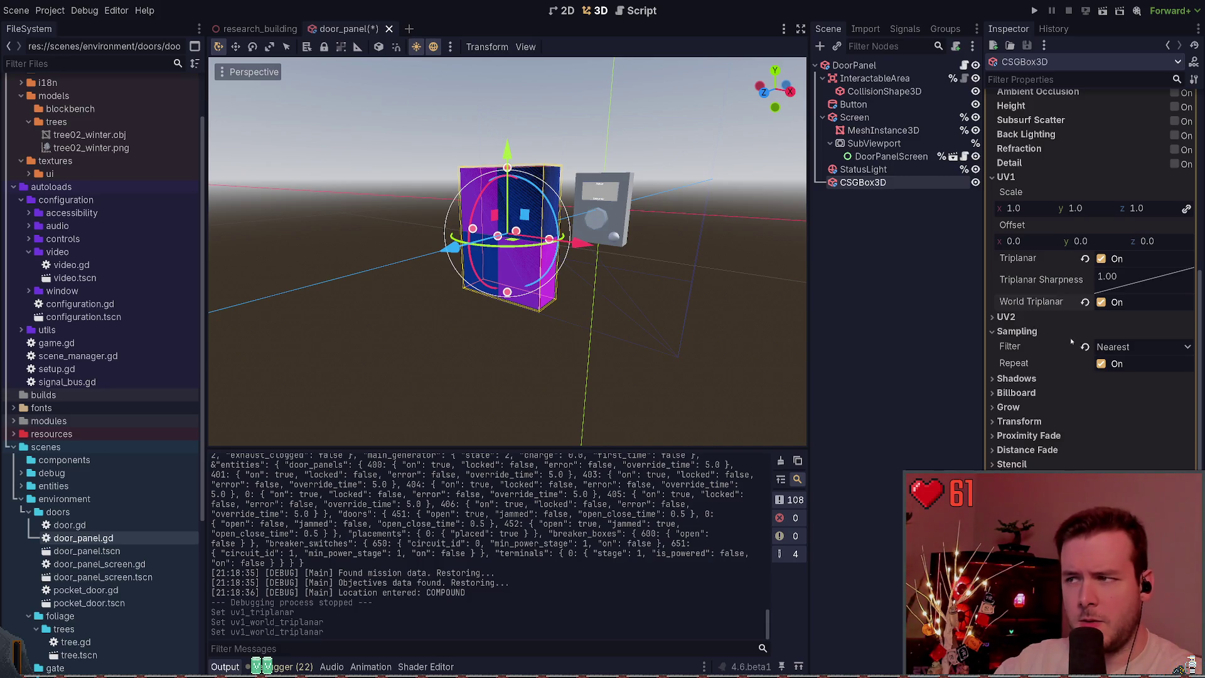
{"action": "left_click", "coordinate": [1085, 347]}
{"action": "key", "text": "ctrl+z"}
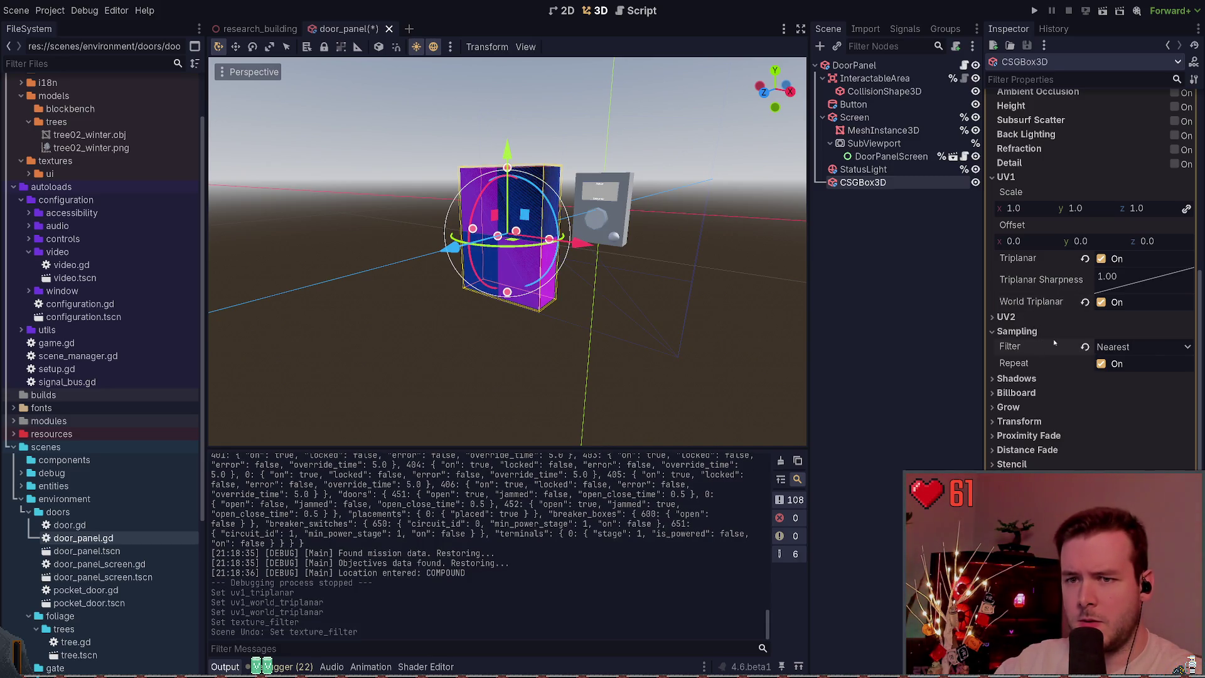
{"action": "left_click", "coordinate": [1044, 331]}
Compare with triplanar off, keep it on, then save the scene and run the game.
{"action": "scroll", "coordinate": [1043, 339], "scroll_direction": "up", "scroll_amount": 3}
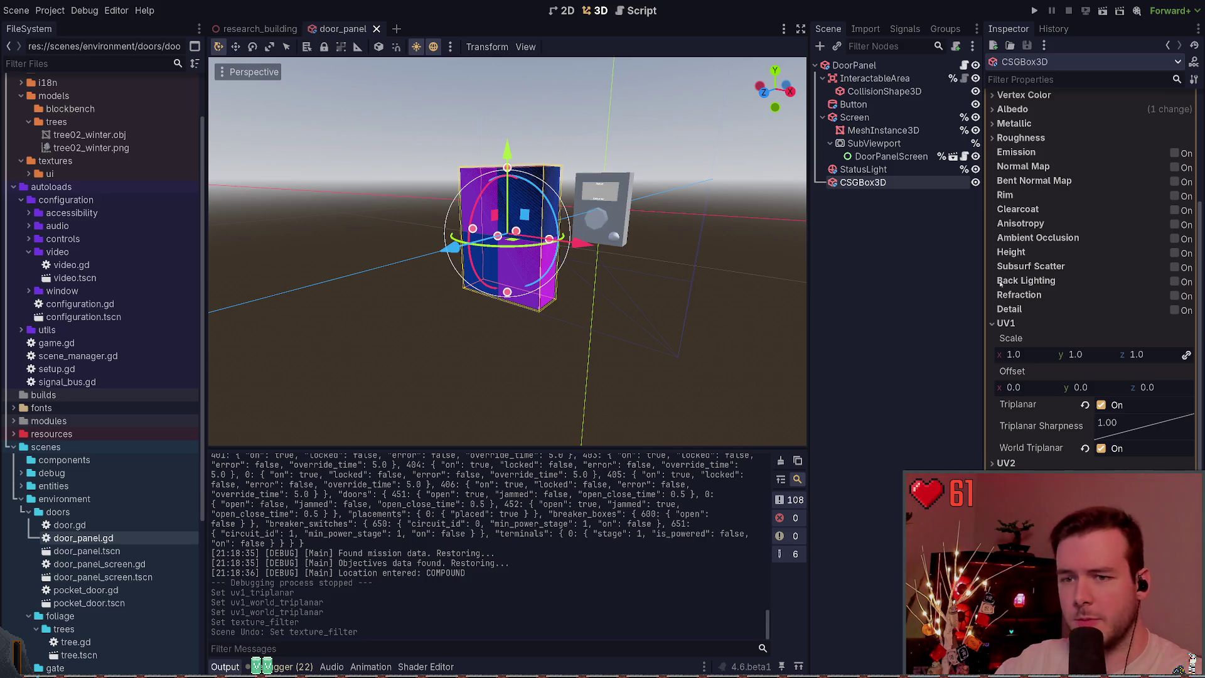
{"action": "scroll", "coordinate": [1057, 292], "scroll_direction": "up", "scroll_amount": 5}
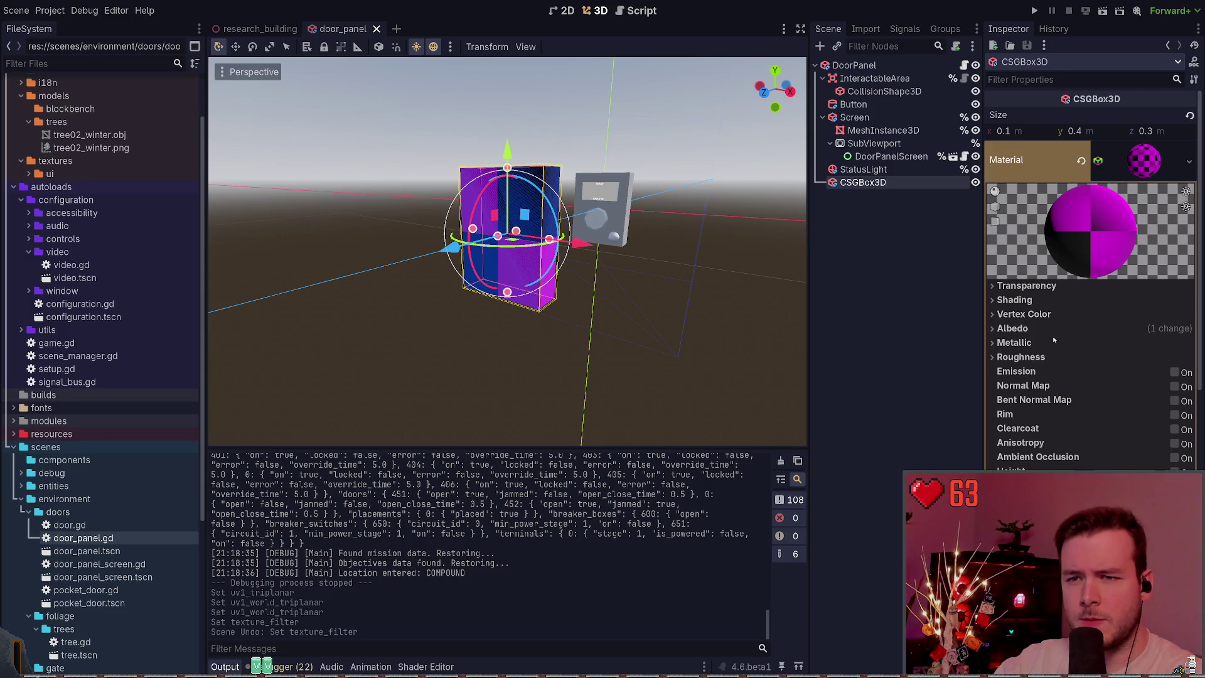
{"action": "scroll", "coordinate": [1142, 162], "scroll_direction": "down", "scroll_amount": 2}
{"action": "left_click", "coordinate": [1176, 544]}
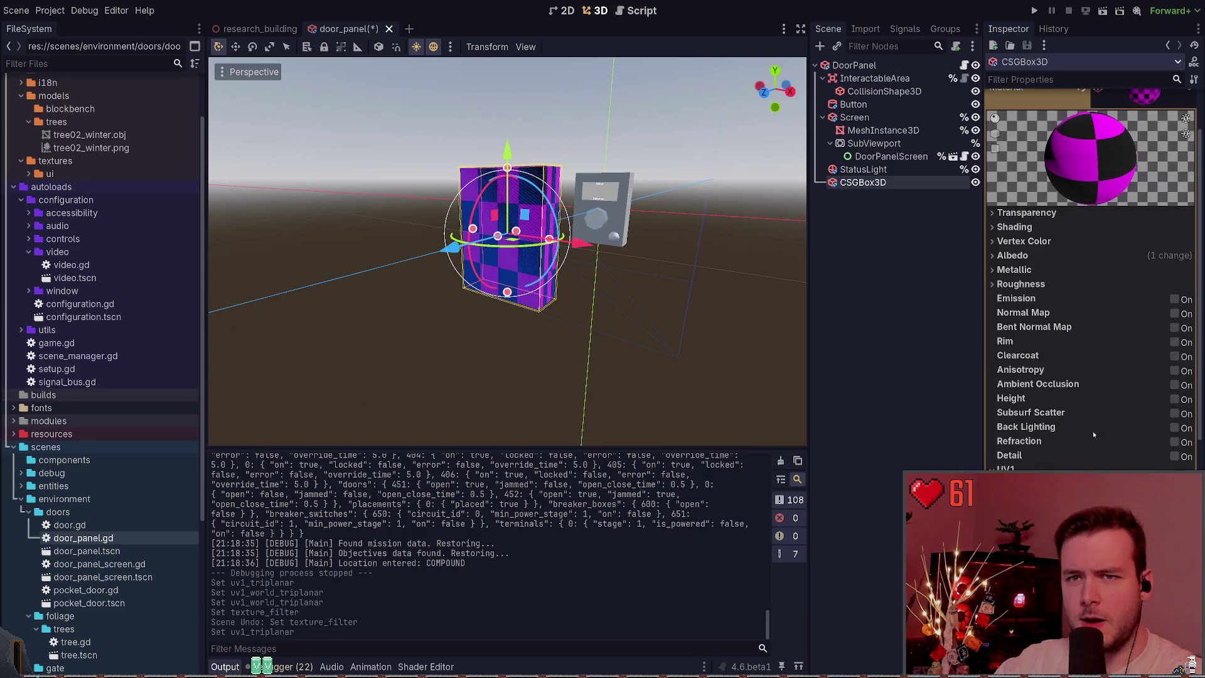
{"action": "scroll", "coordinate": [1098, 410], "scroll_direction": "up", "scroll_amount": 2}
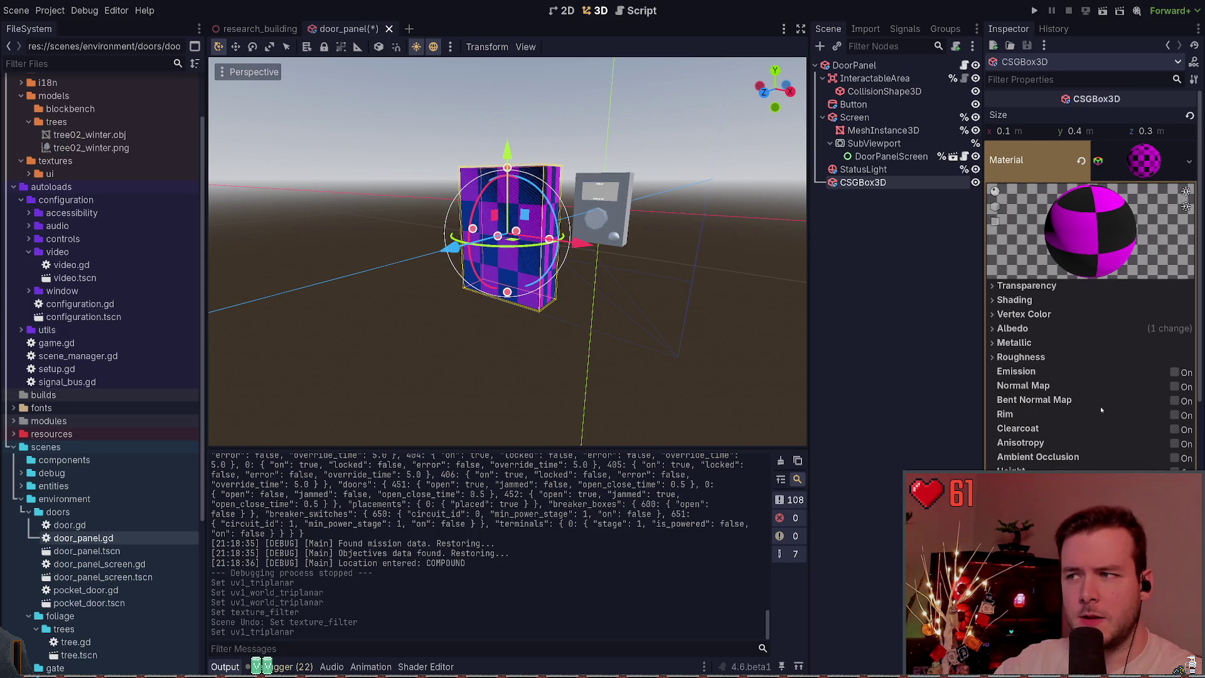
{"action": "key", "text": "ctrl+z"}
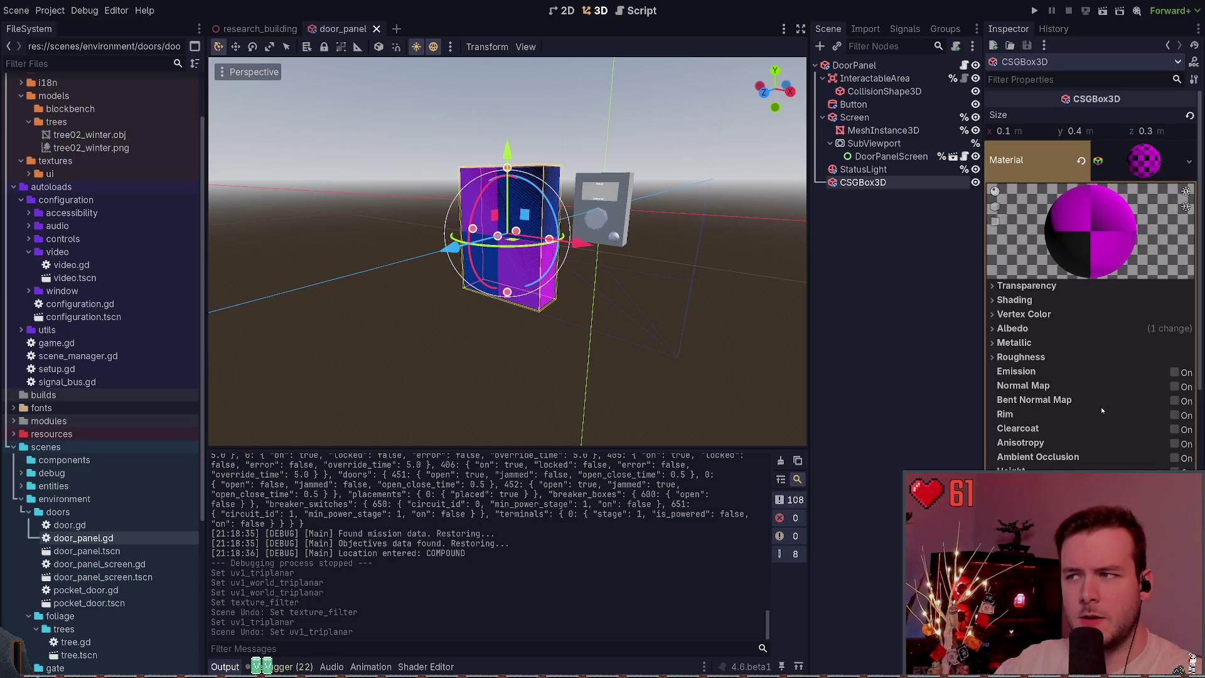
{"action": "key", "text": "ctrl+shift+z"}
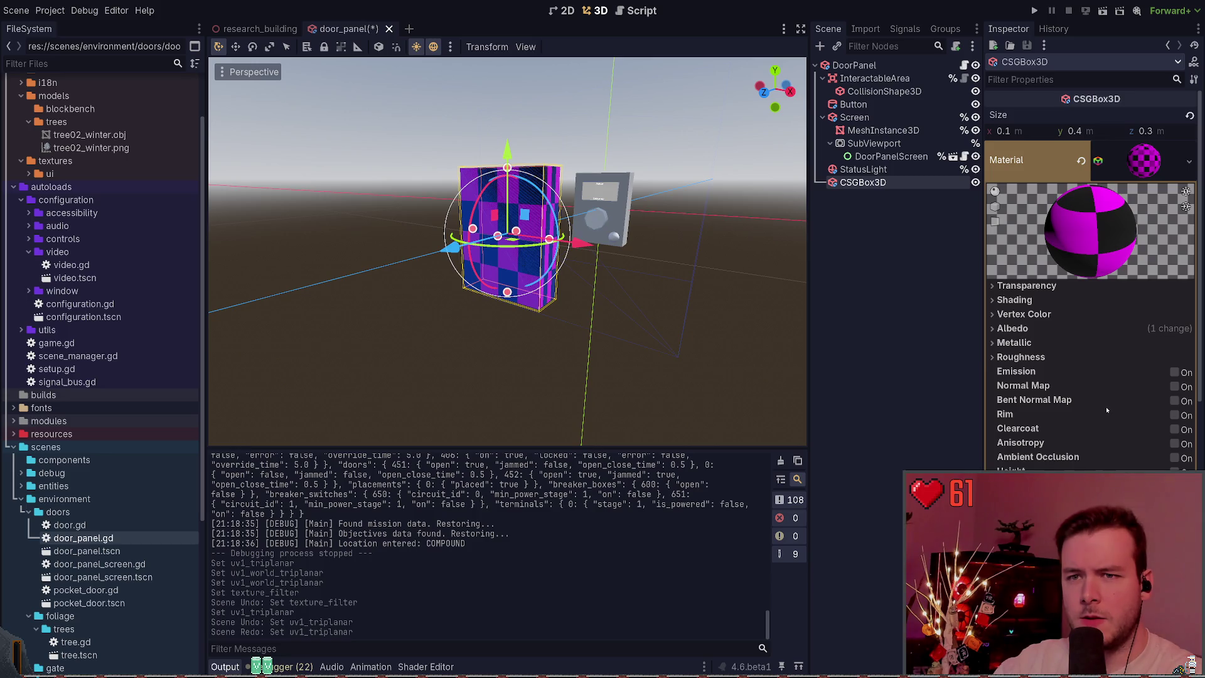
{"action": "key", "text": "ctrl+z"}
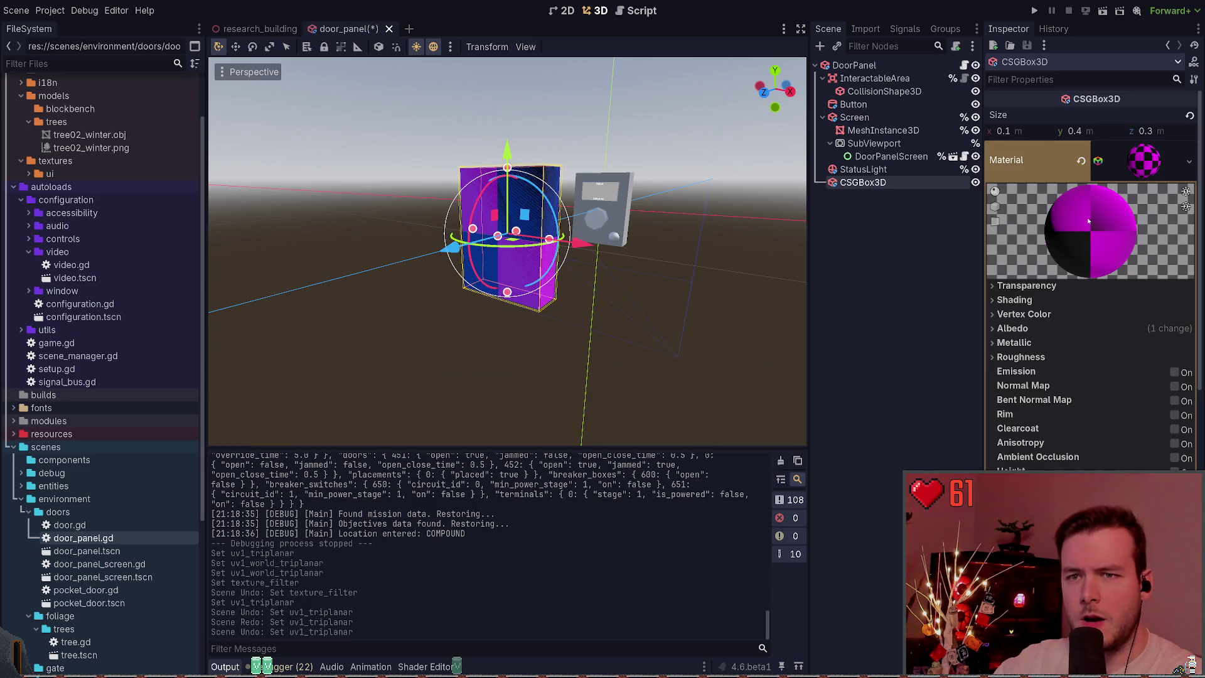
{"action": "left_click", "coordinate": [1035, 13]}
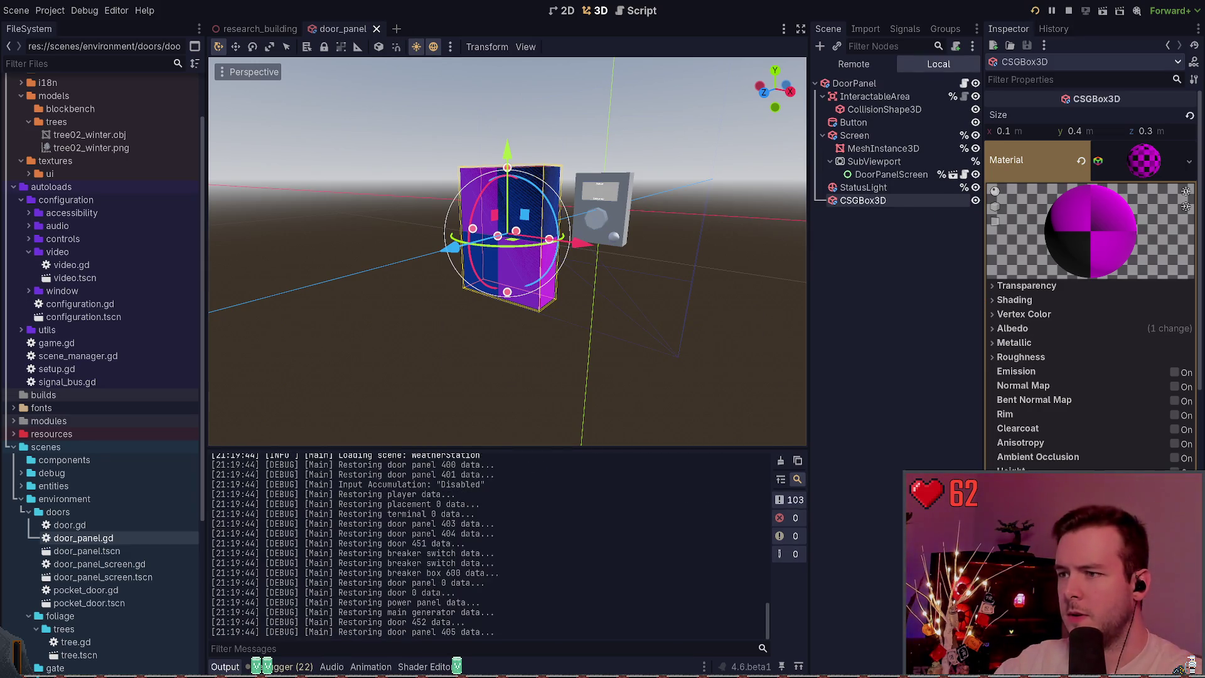
Walk up to the door panel and create a new save from the pause menu.
{"action": "key", "text": "w"}
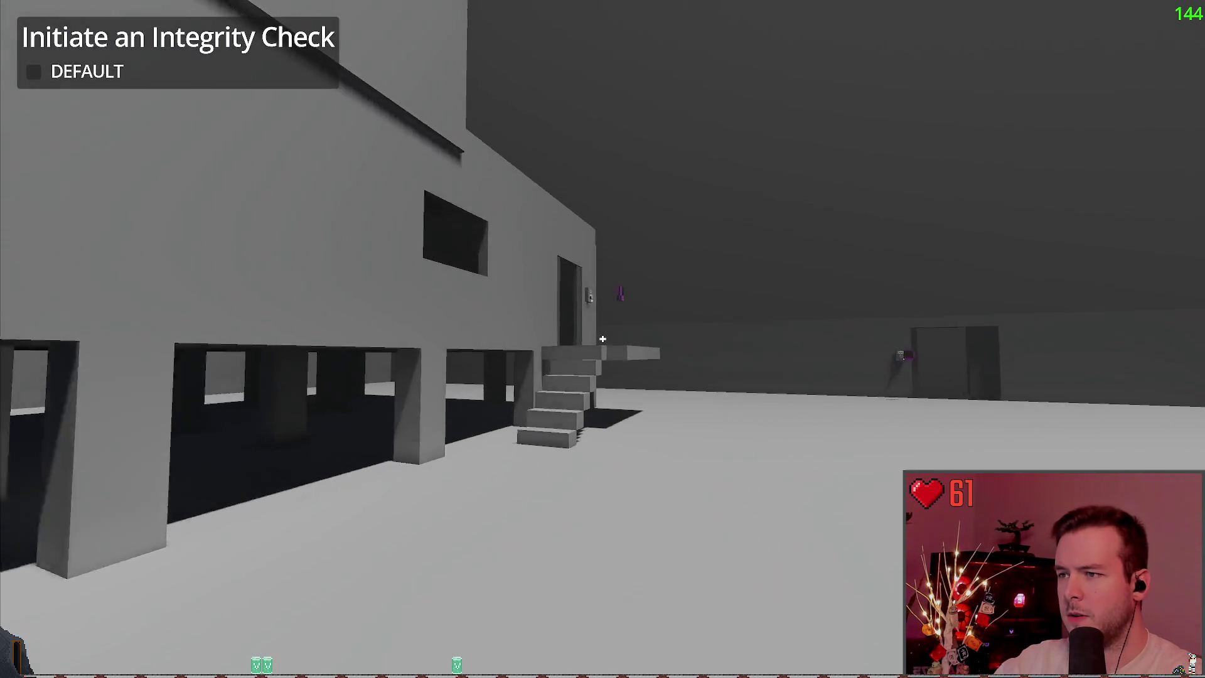
{"action": "key", "text": "w"}
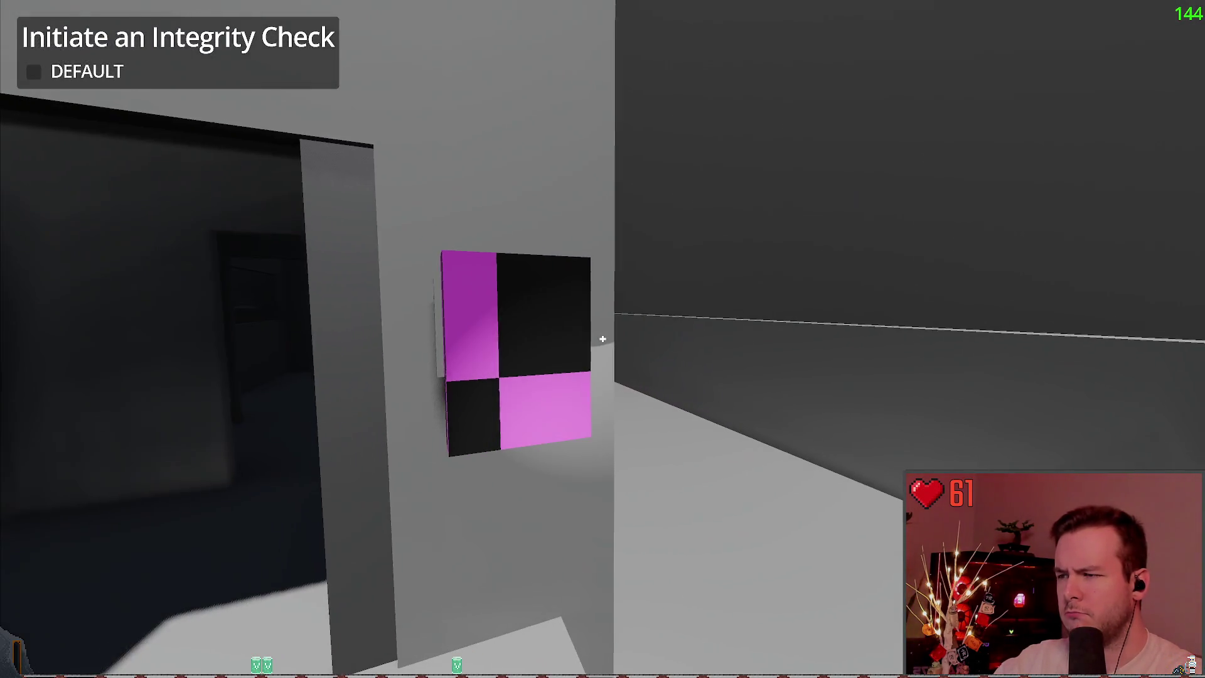
{"action": "key", "text": "Escape"}
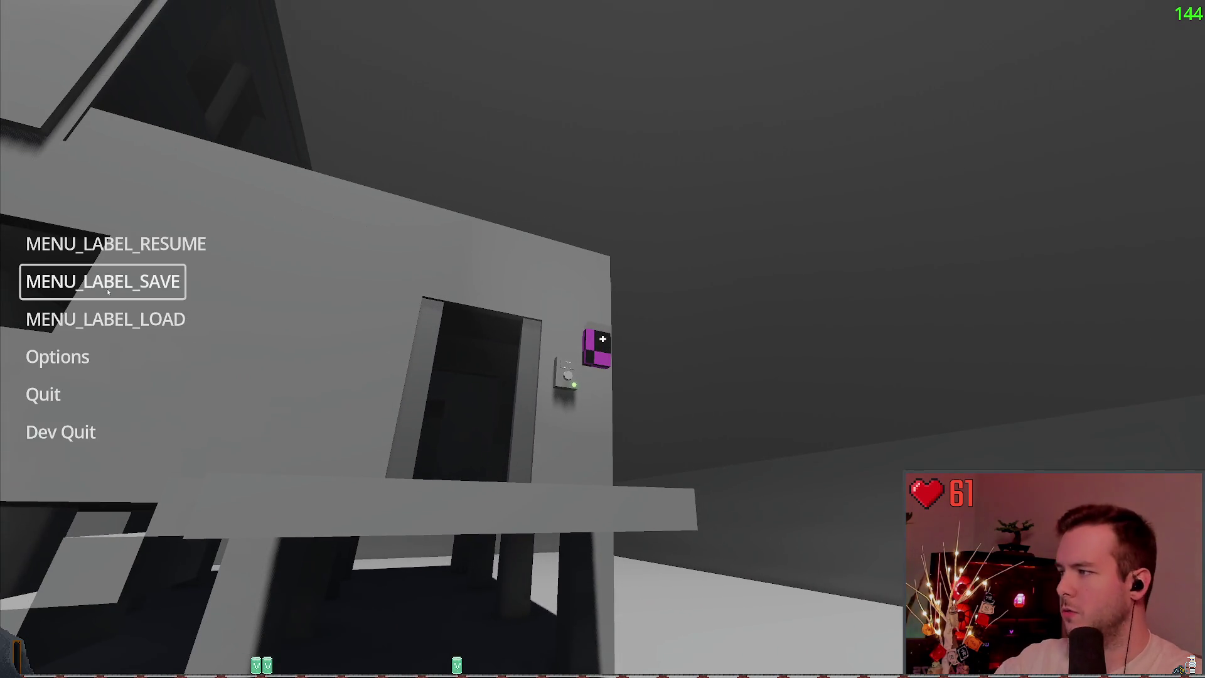
{"action": "left_click", "coordinate": [101, 281]}
{"action": "left_click", "coordinate": [571, 315]}
{"action": "key", "text": "Escape"}
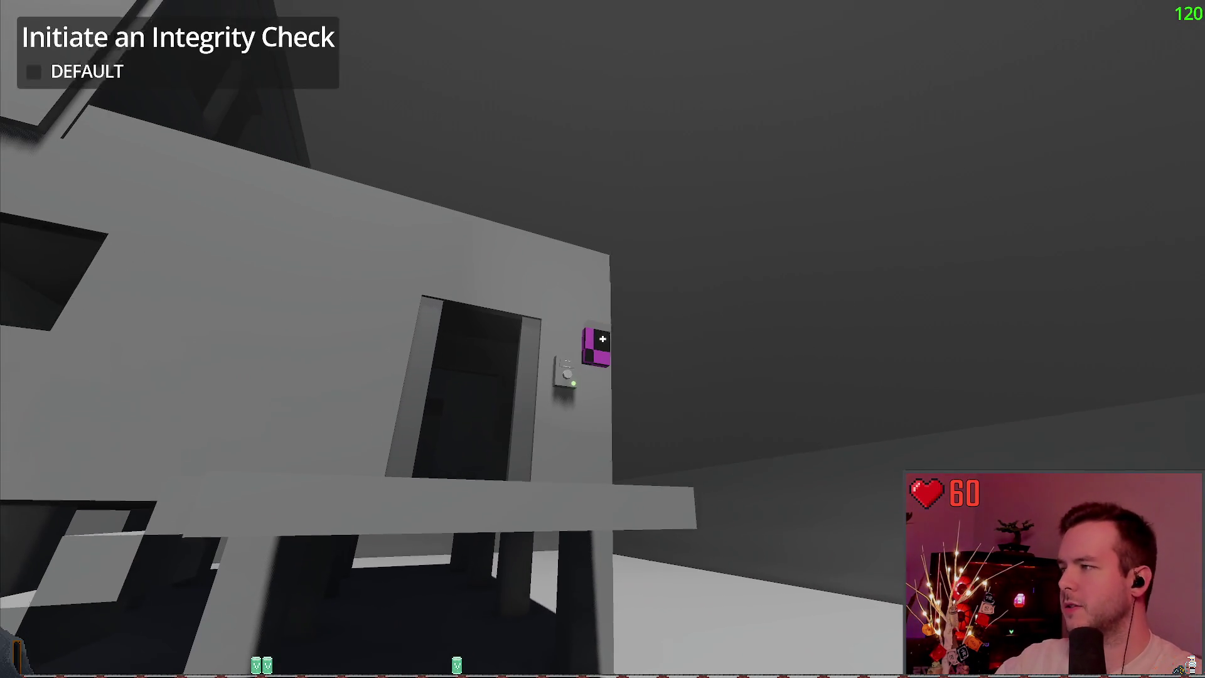
{"action": "key", "text": "w"}
{"action": "key", "text": "w"}
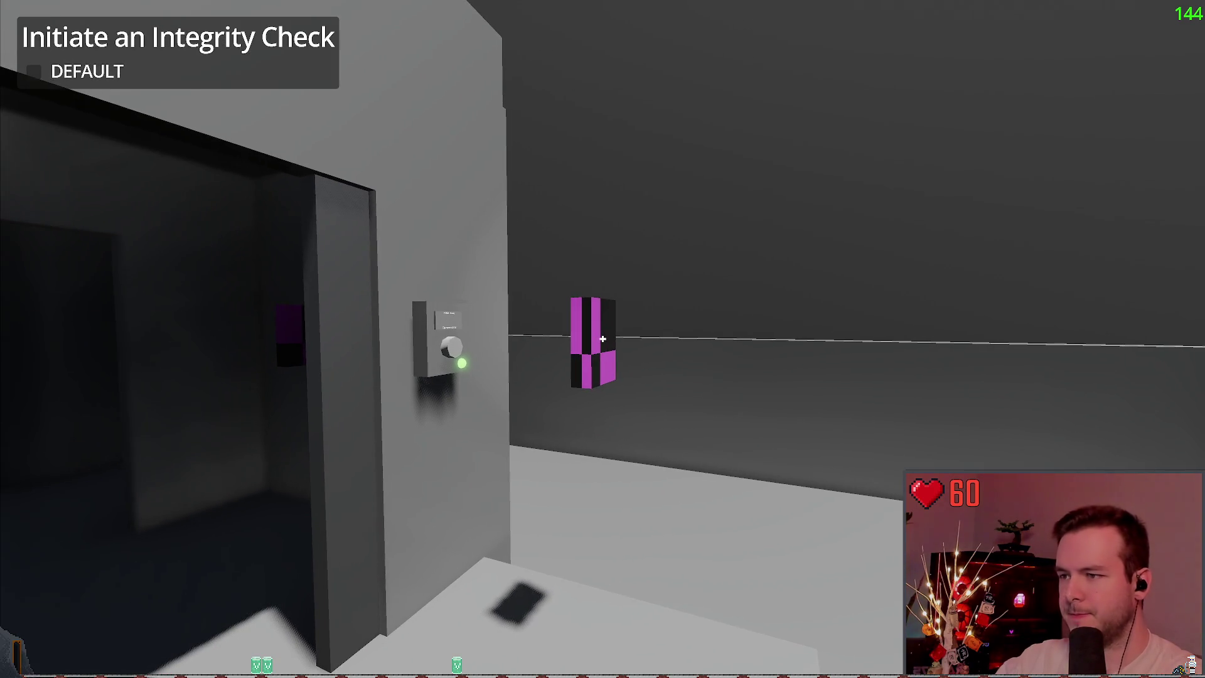
Overwrite the save slot, walk toward the checkered block, then stop the game with F8.
{"action": "key", "text": "Escape"}
{"action": "left_click", "coordinate": [103, 282]}
{"action": "left_click", "coordinate": [479, 512]}
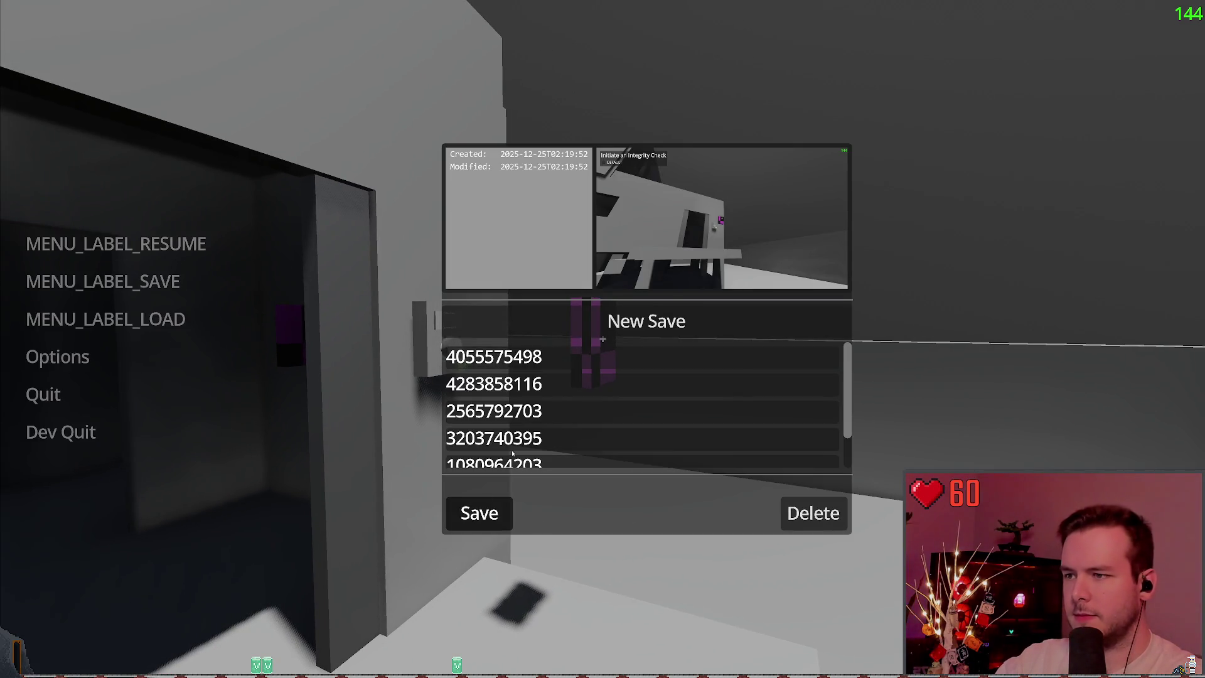
{"action": "key", "text": "Escape"}
{"action": "key", "text": "Escape"}
{"action": "key", "text": "s"}
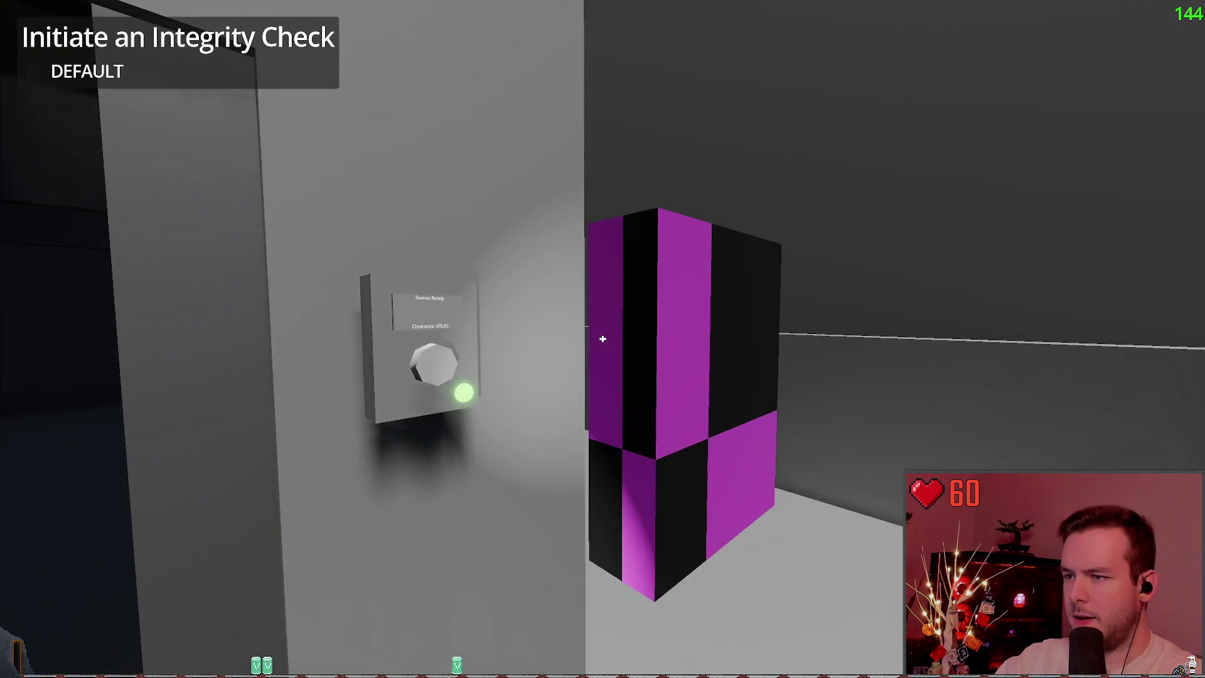
{"action": "key", "text": "w"}
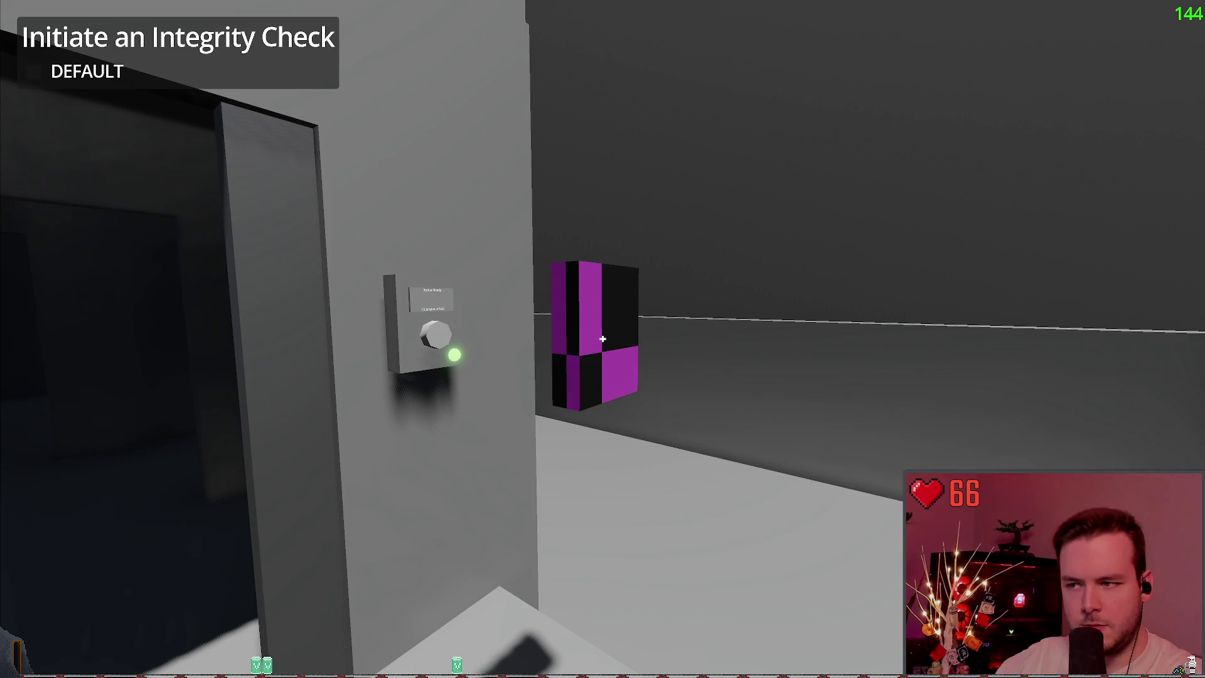
{"action": "key", "text": "F8"}
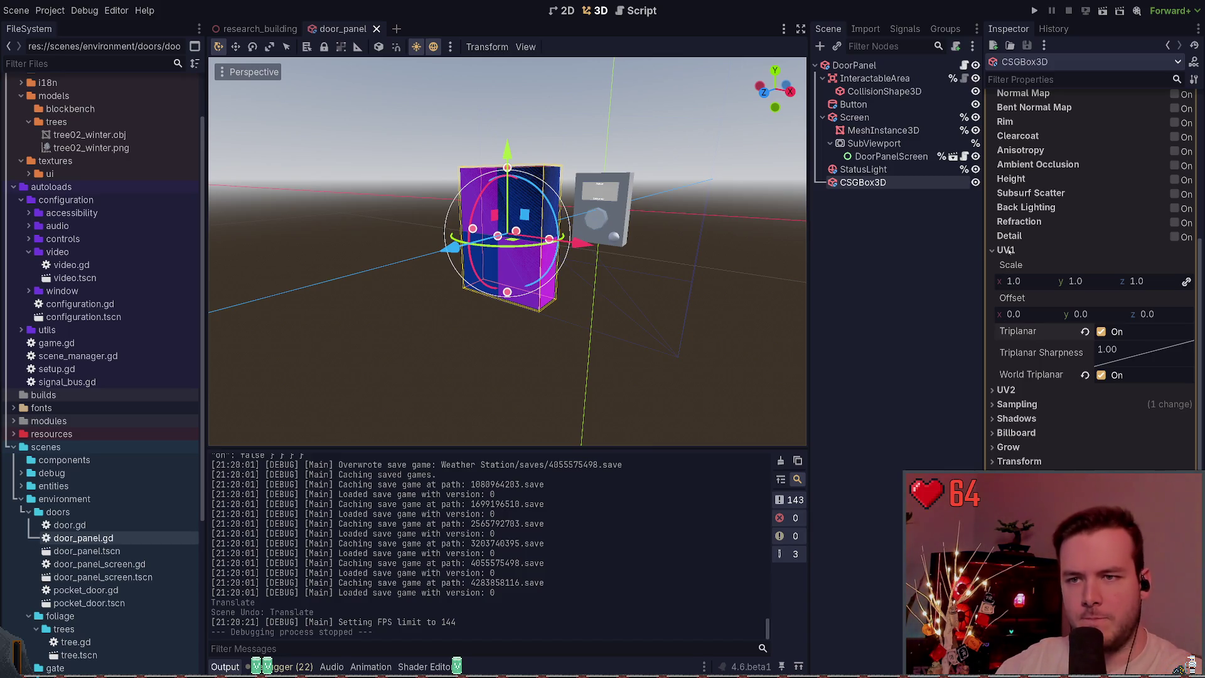
Try a 128×128 placeholder size, cancel it, and undo then redo World Triplanar.
{"action": "scroll", "coordinate": [1022, 290], "scroll_direction": "up", "scroll_amount": 10}
{"action": "left_click", "coordinate": [1070, 330]}
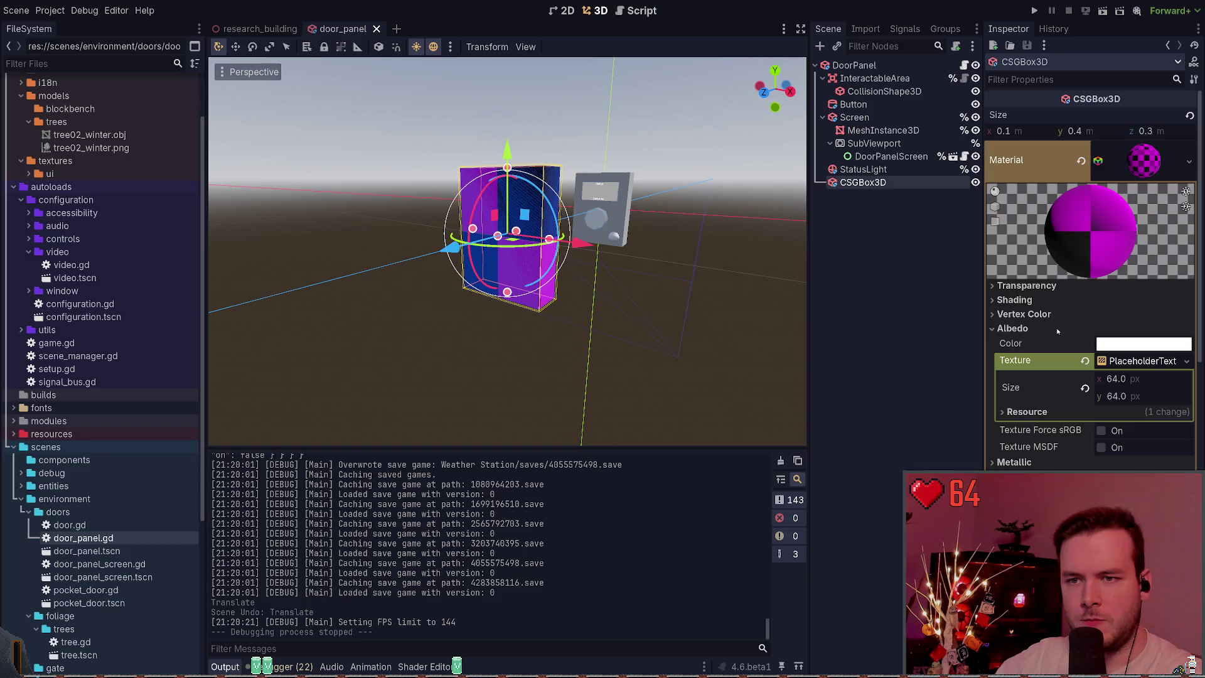
{"action": "left_click", "coordinate": [1124, 379]}
{"action": "type", "text": "128"}
{"action": "key", "text": "Tab"}
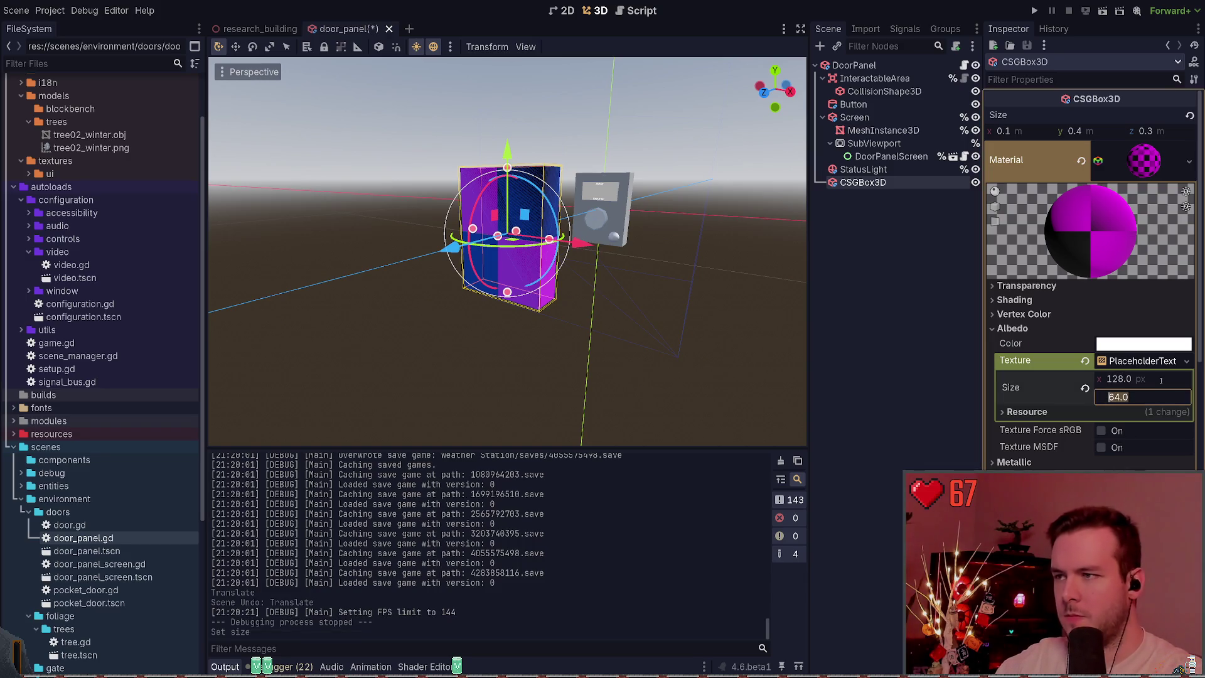
{"action": "type", "text": "128"}
{"action": "key", "text": "Escape"}
{"action": "key", "text": "ctrl+z"}
{"action": "key", "text": "ctrl+z"}
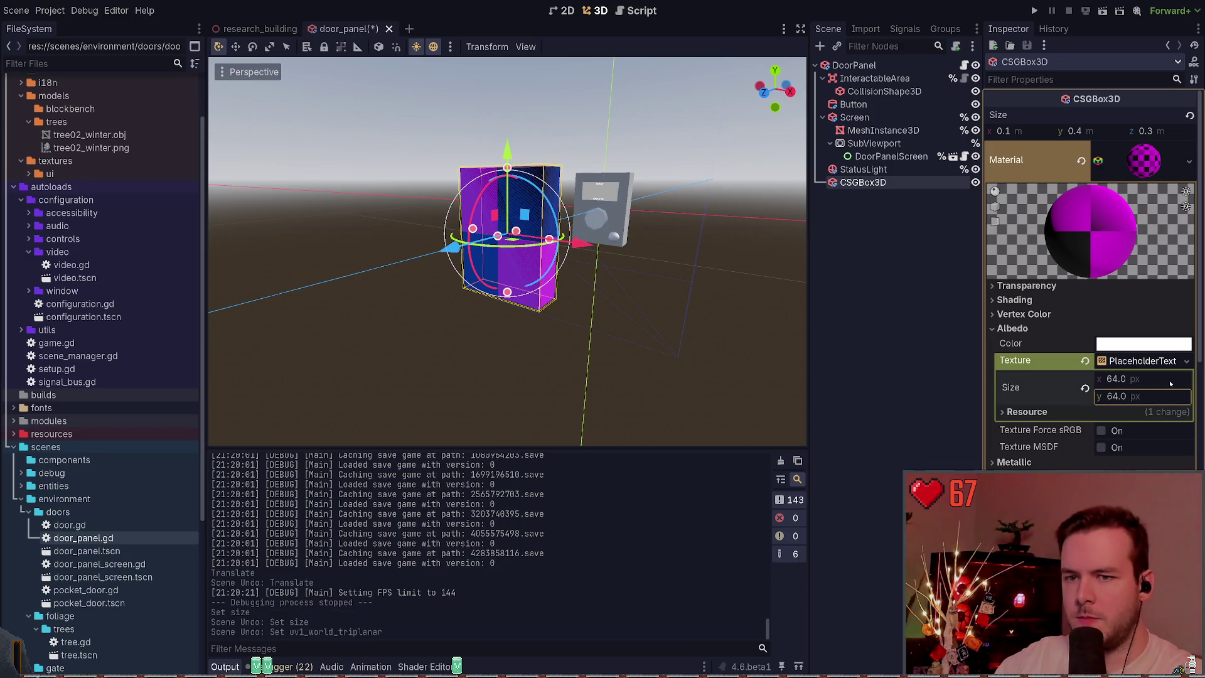
{"action": "key", "text": "ctrl+shift+z"}
Nudge the box along X, reselect CSGBox3D, and show its Albedo texture settings.
{"action": "scroll", "coordinate": [1054, 410], "scroll_direction": "down", "scroll_amount": 5}
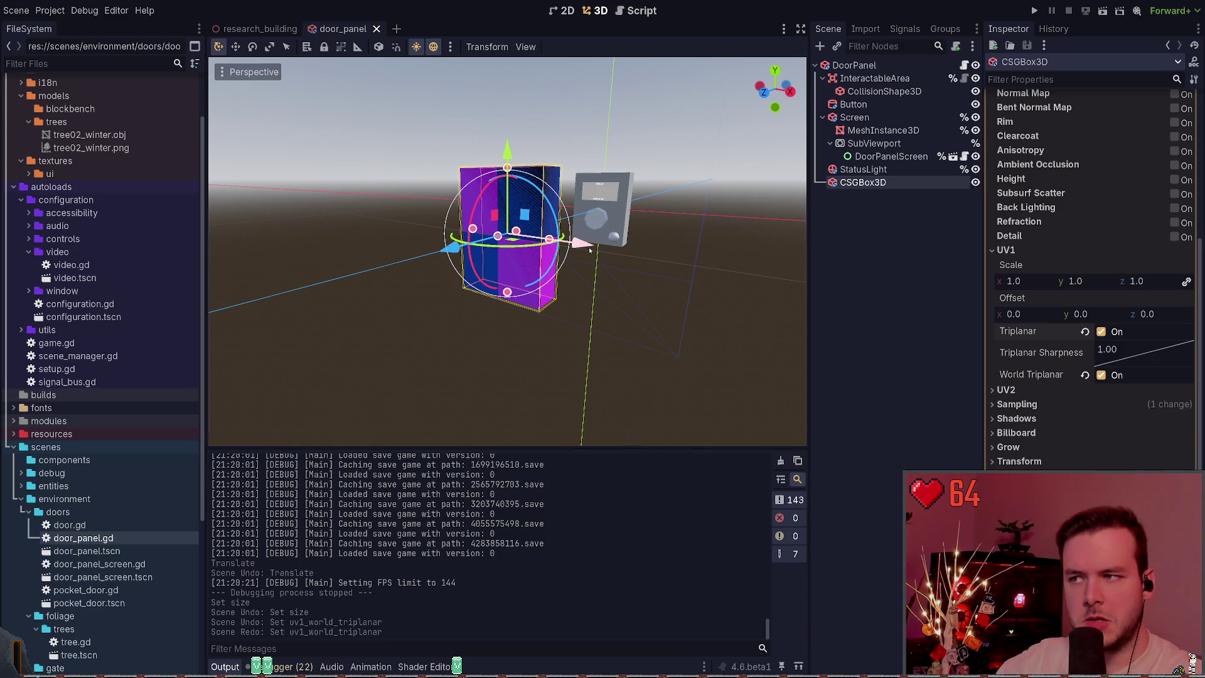
{"action": "mouse_move", "coordinate": [582, 243]}
{"action": "left_mouse_down"}
{"action": "mouse_move", "coordinate": [591, 280]}
{"action": "mouse_move", "coordinate": [520, 276]}
{"action": "mouse_move", "coordinate": [618, 317]}
{"action": "mouse_move", "coordinate": [553, 309]}
{"action": "mouse_move", "coordinate": [580, 295]}
{"action": "left_mouse_up"}
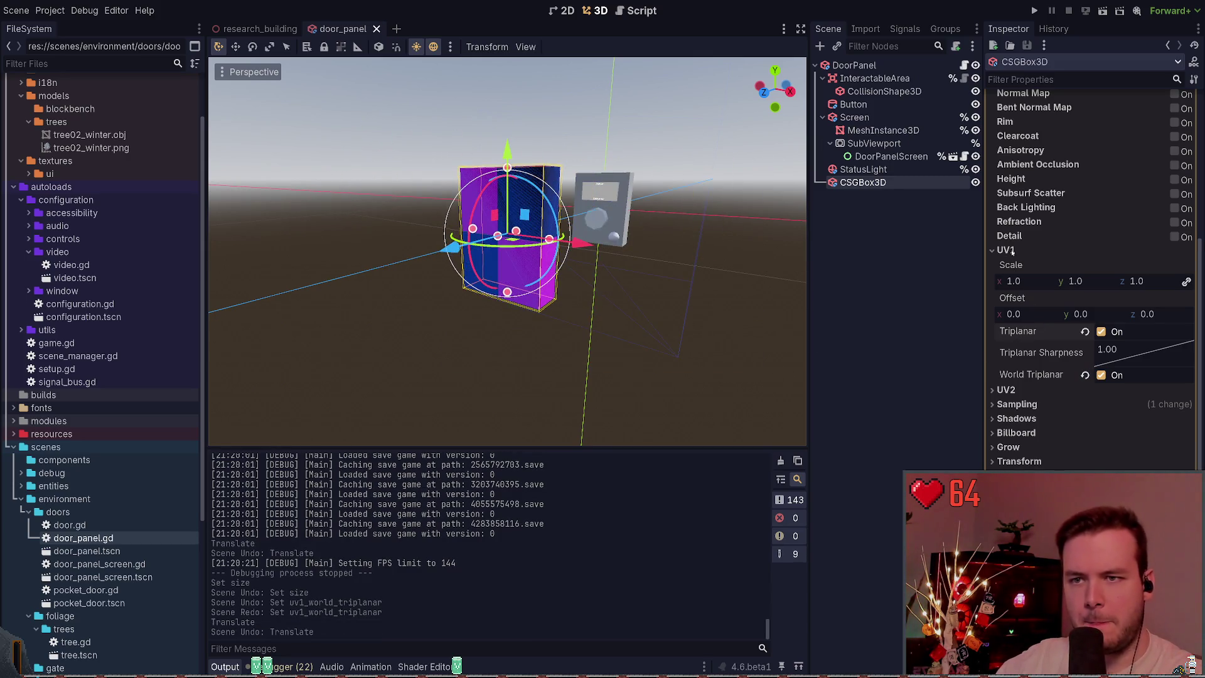
{"action": "scroll", "coordinate": [999, 286], "scroll_direction": "up", "scroll_amount": 5}
{"action": "left_click", "coordinate": [648, 247]}
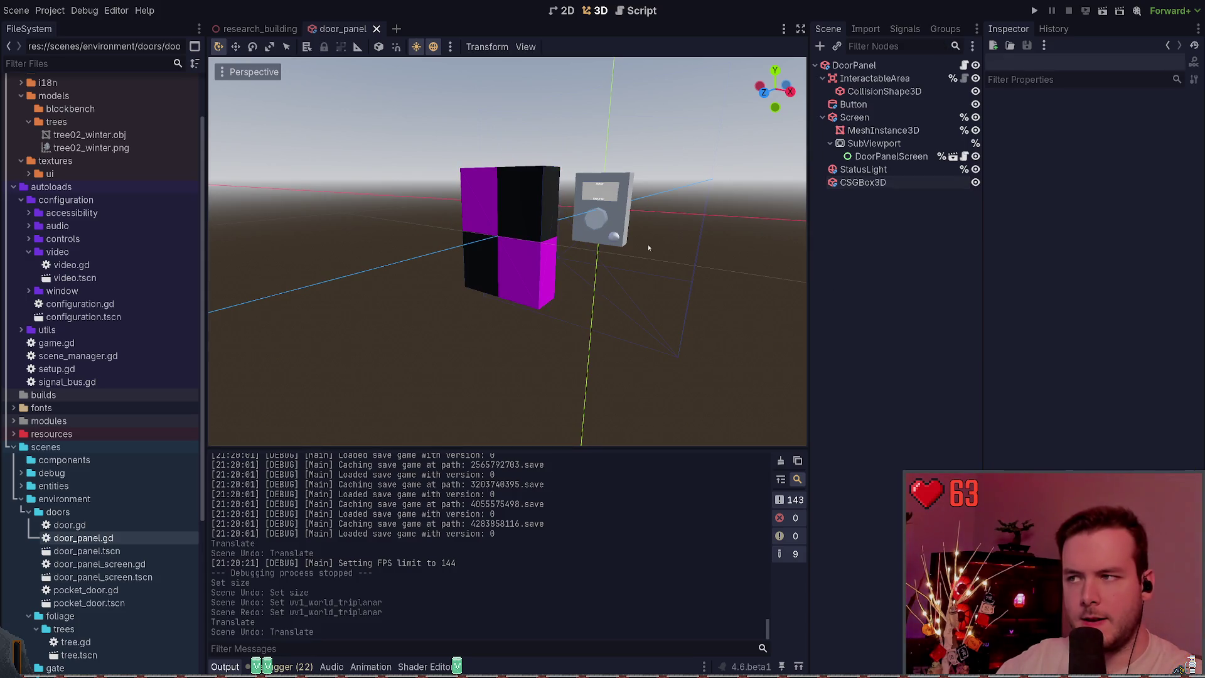
{"action": "left_click", "coordinate": [877, 184]}
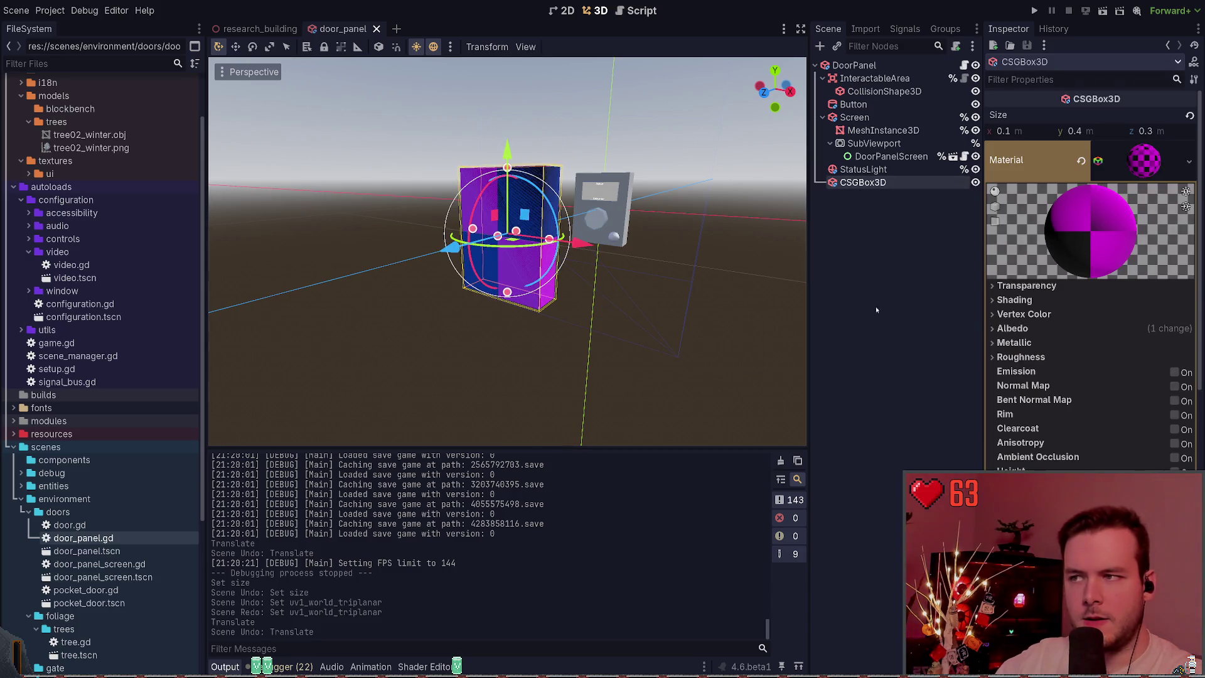
{"action": "left_click", "coordinate": [1035, 357]}
{"action": "left_click", "coordinate": [1036, 358]}
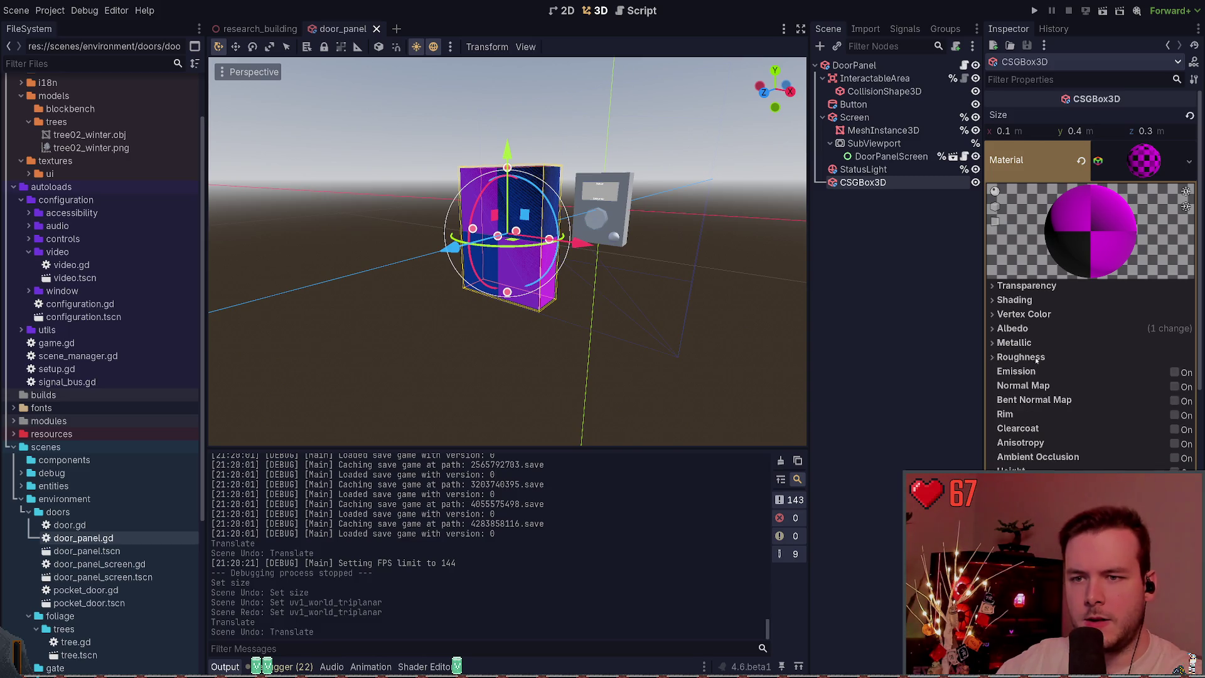
{"action": "left_click", "coordinate": [1029, 329]}
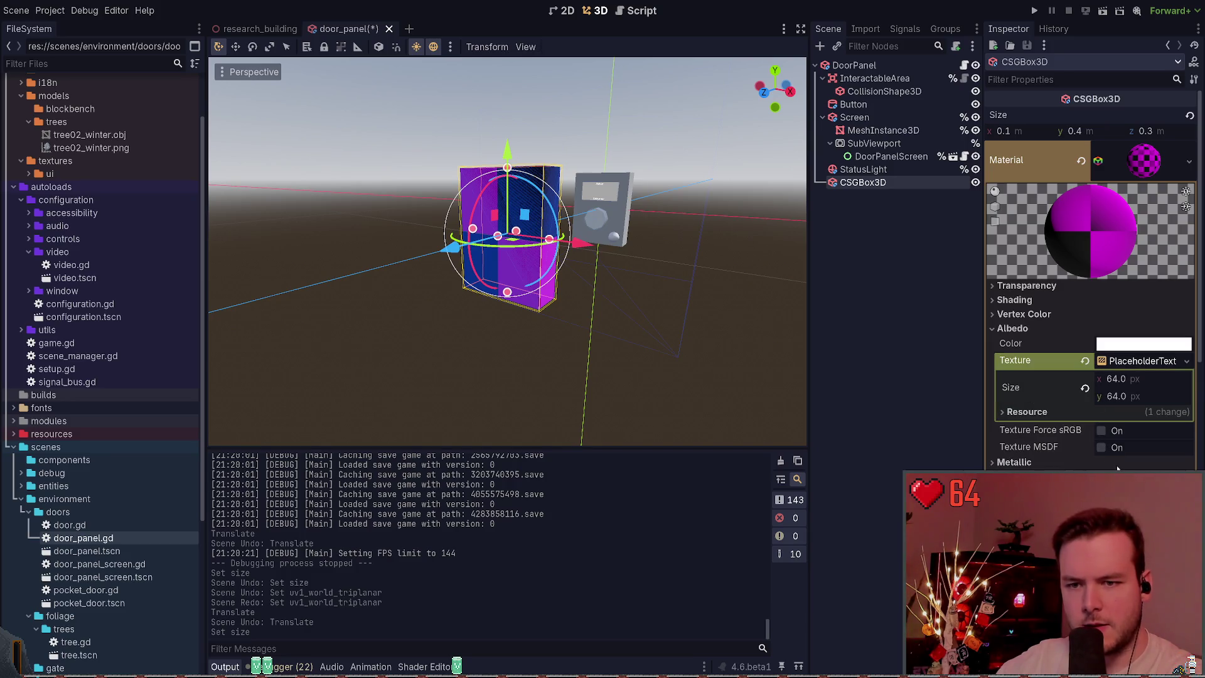
Try a gradient albedo texture with width 64, then undo it.
{"action": "left_click", "coordinate": [1117, 469]}
{"action": "left_click", "coordinate": [1128, 396]}
{"action": "type", "text": "64"}
{"action": "key", "text": "Return"}
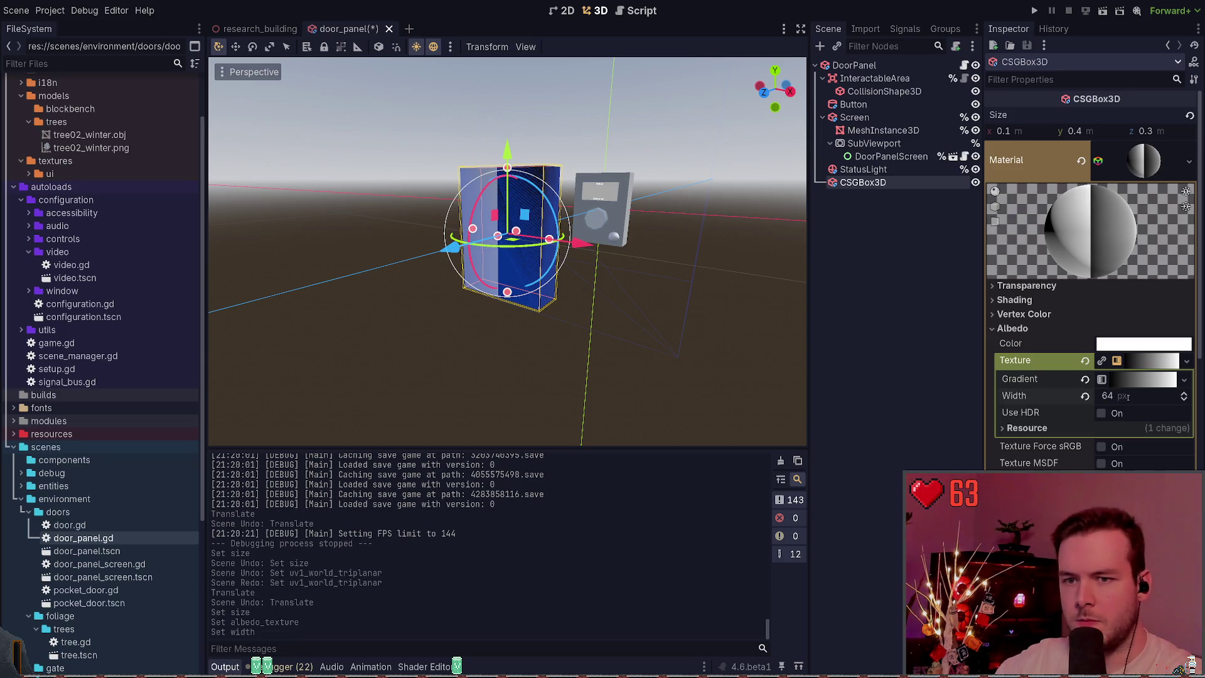
{"action": "key", "text": "ctrl+z"}
{"action": "key", "text": "ctrl+z"}
{"action": "key", "text": "ctrl+s"}
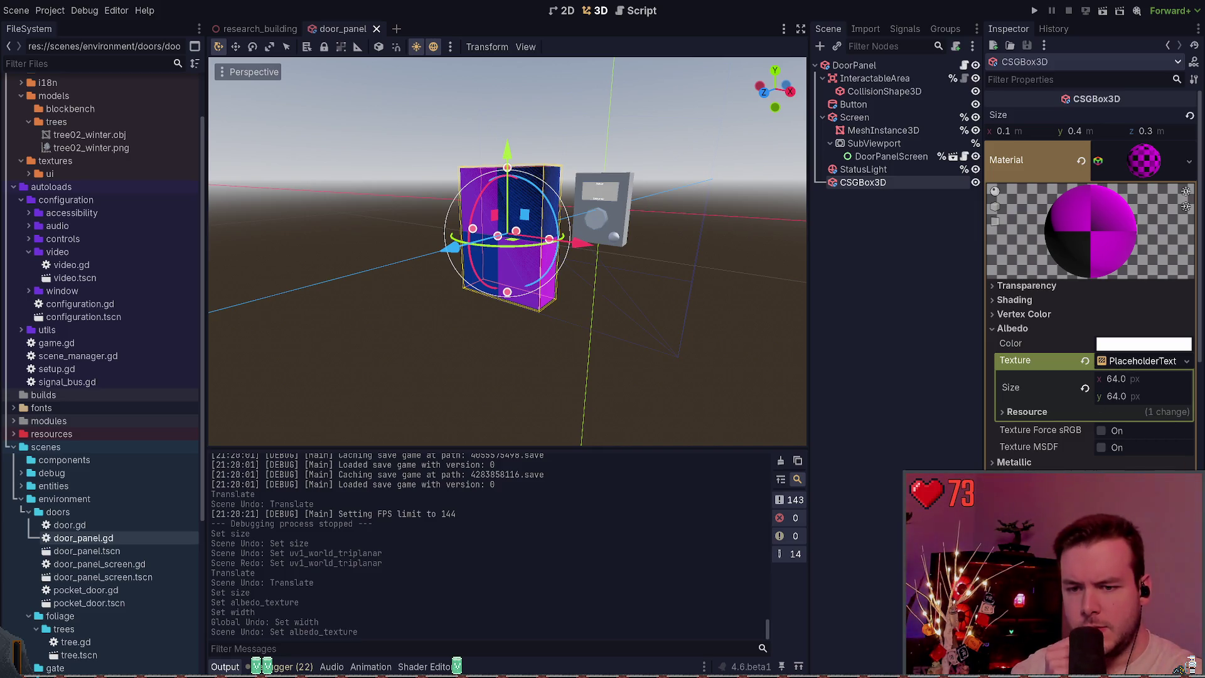
Make the albedo texture a NoiseTexture2D and save, keeping mipmaps and triplanar on.
{"action": "key", "text": "ctrl+v"}
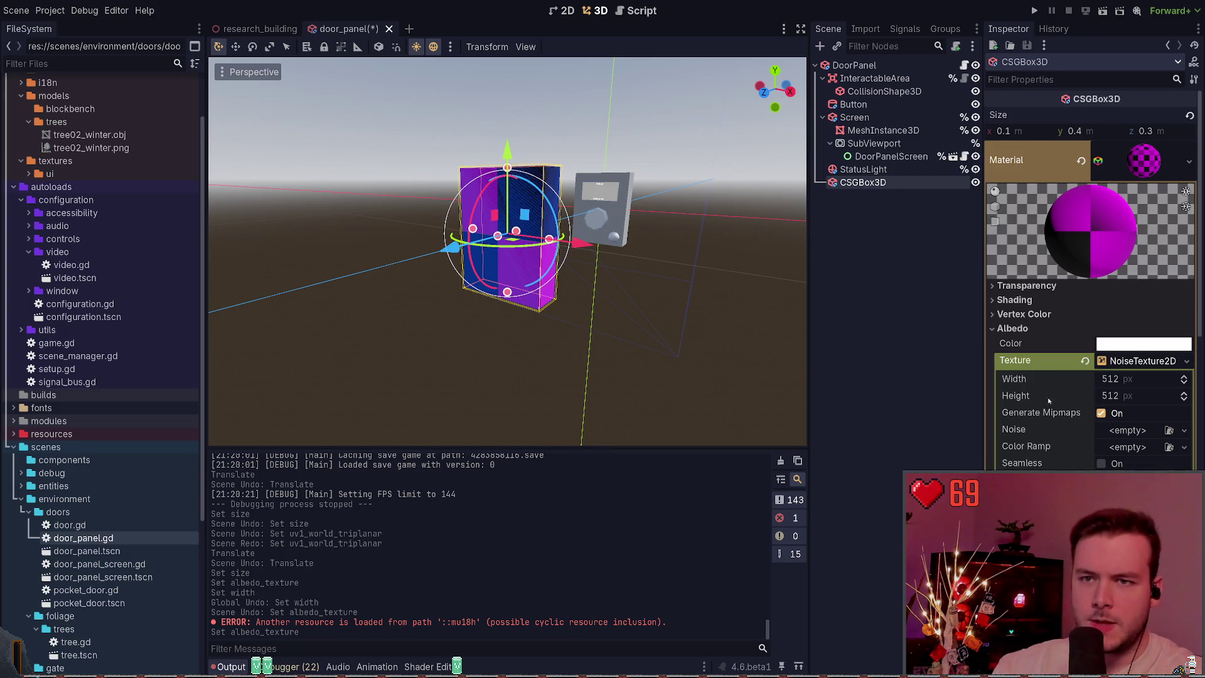
{"action": "key", "text": "ctrl+s"}
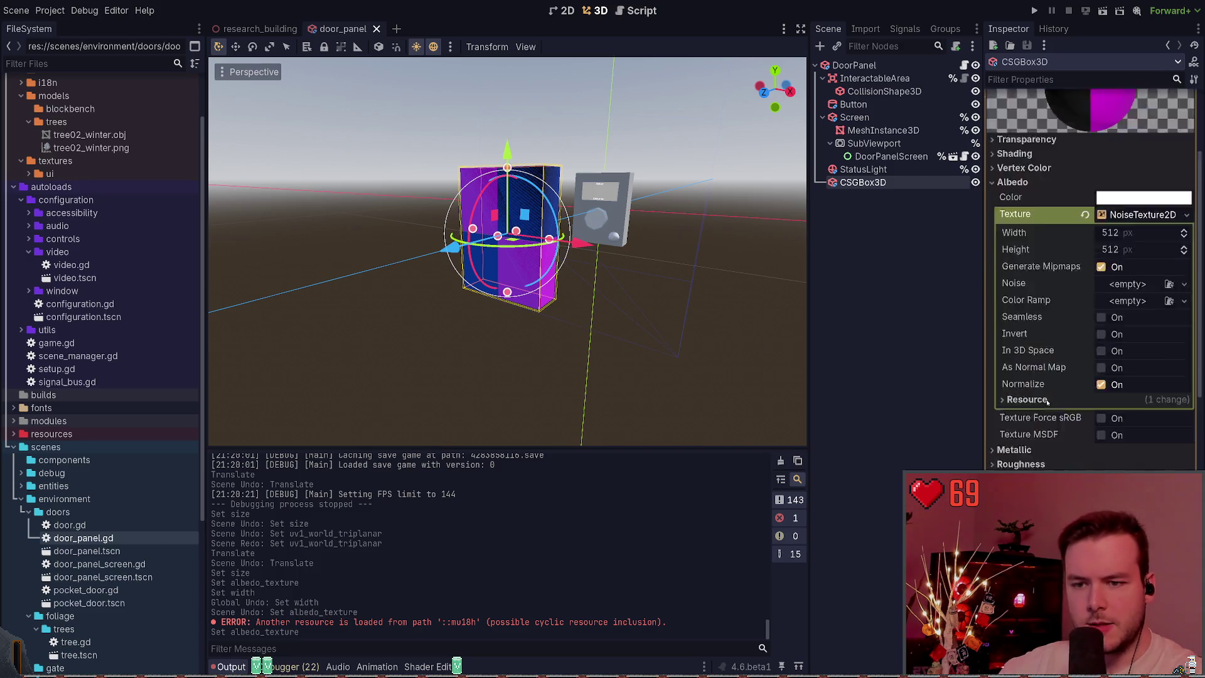
{"action": "left_click", "coordinate": [1101, 412]}
{"action": "left_click", "coordinate": [1100, 413]}
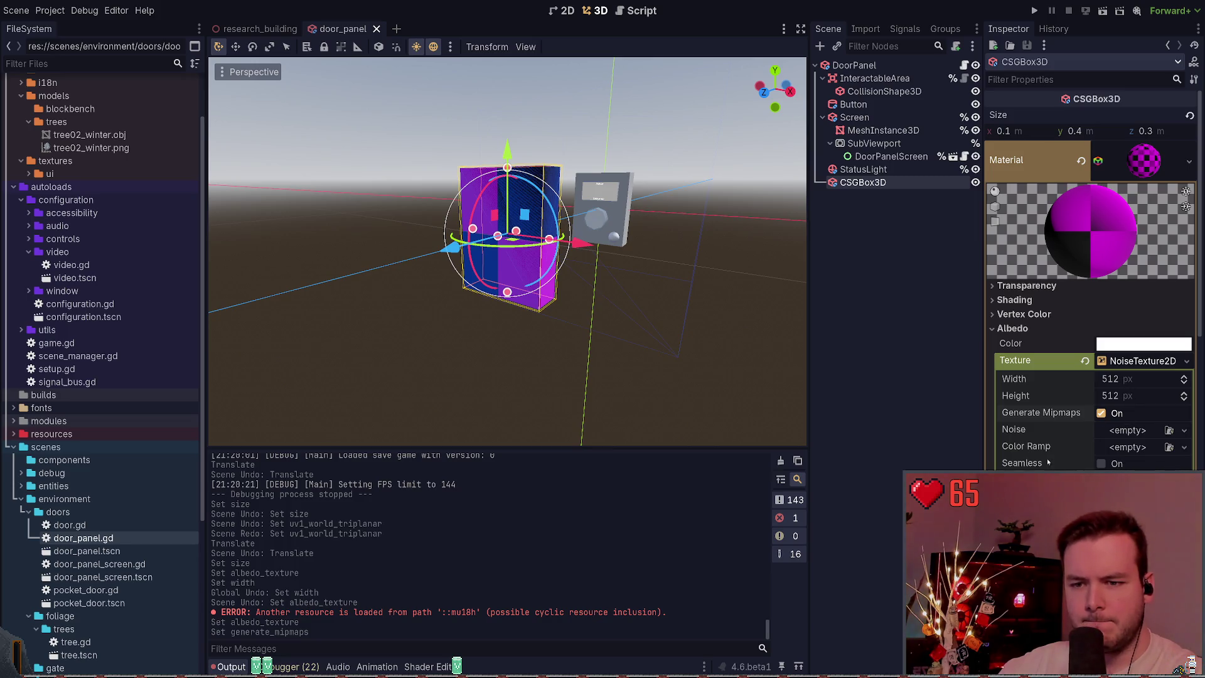
{"action": "scroll", "coordinate": [1080, 428], "scroll_direction": "down", "scroll_amount": 10}
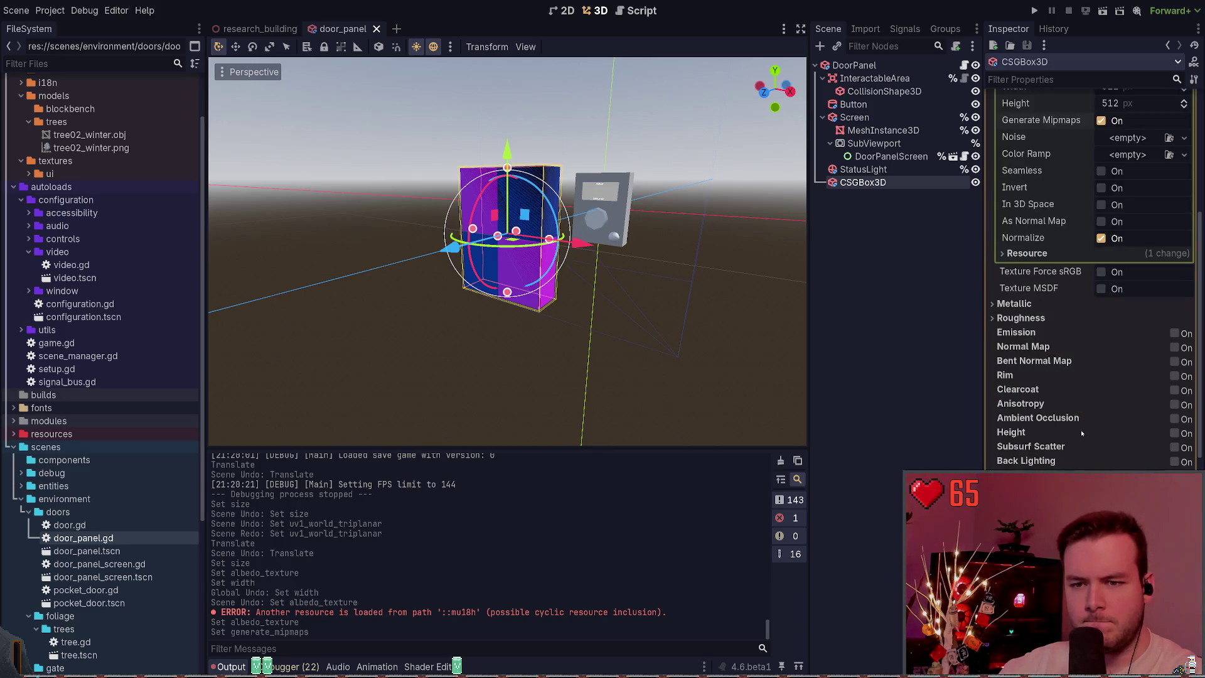
{"action": "left_click", "coordinate": [1101, 439]}
{"action": "scroll", "coordinate": [1058, 380], "scroll_direction": "up", "scroll_amount": 10}
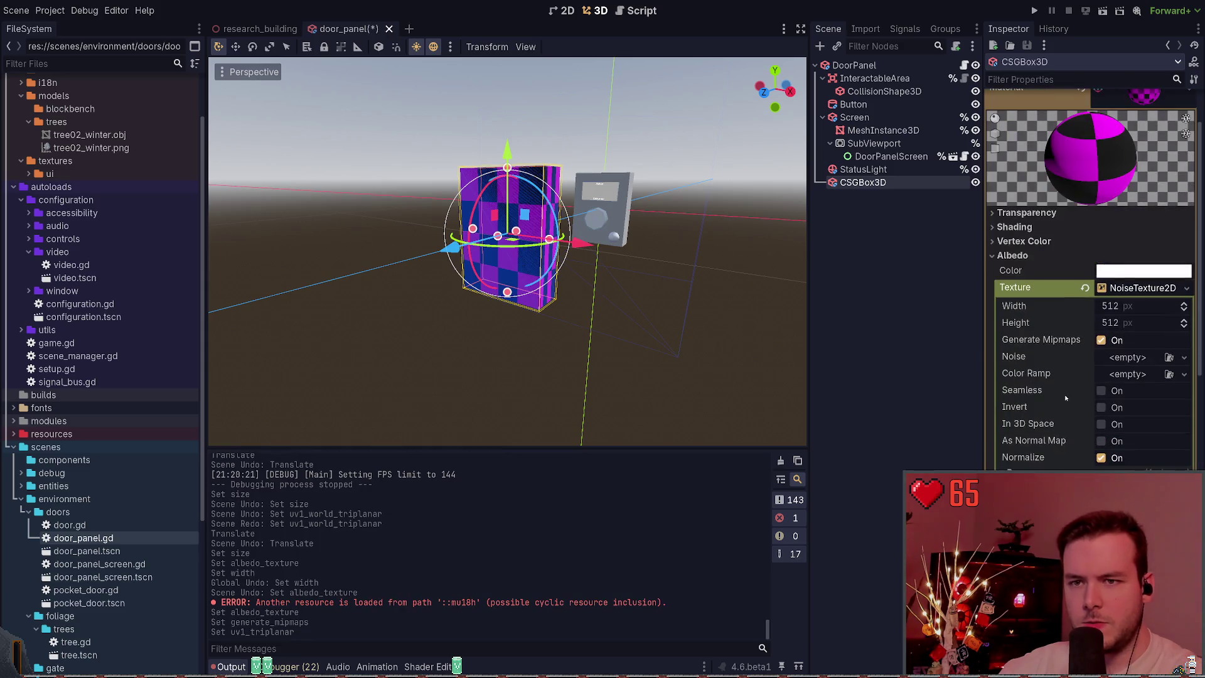
{"action": "key", "text": "ctrl+z"}
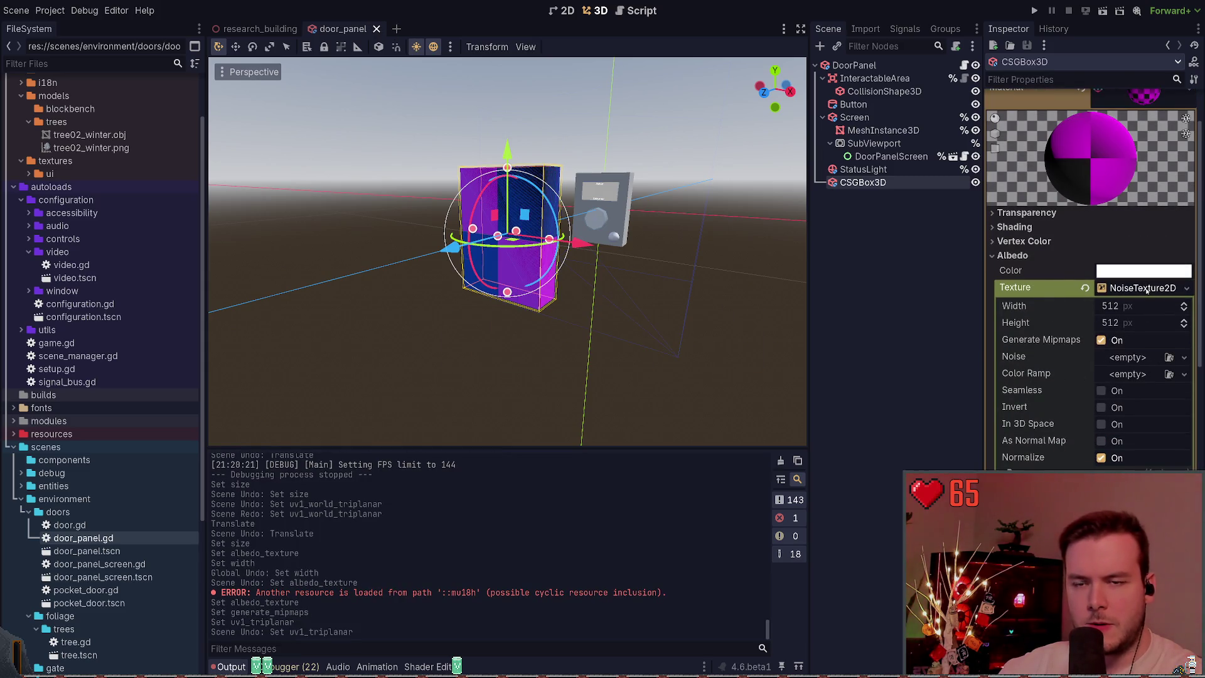
Assign a new FastNoiseLite to the noise texture's Noise property.
{"action": "scroll", "coordinate": [1146, 288], "scroll_direction": "up", "scroll_amount": 3}
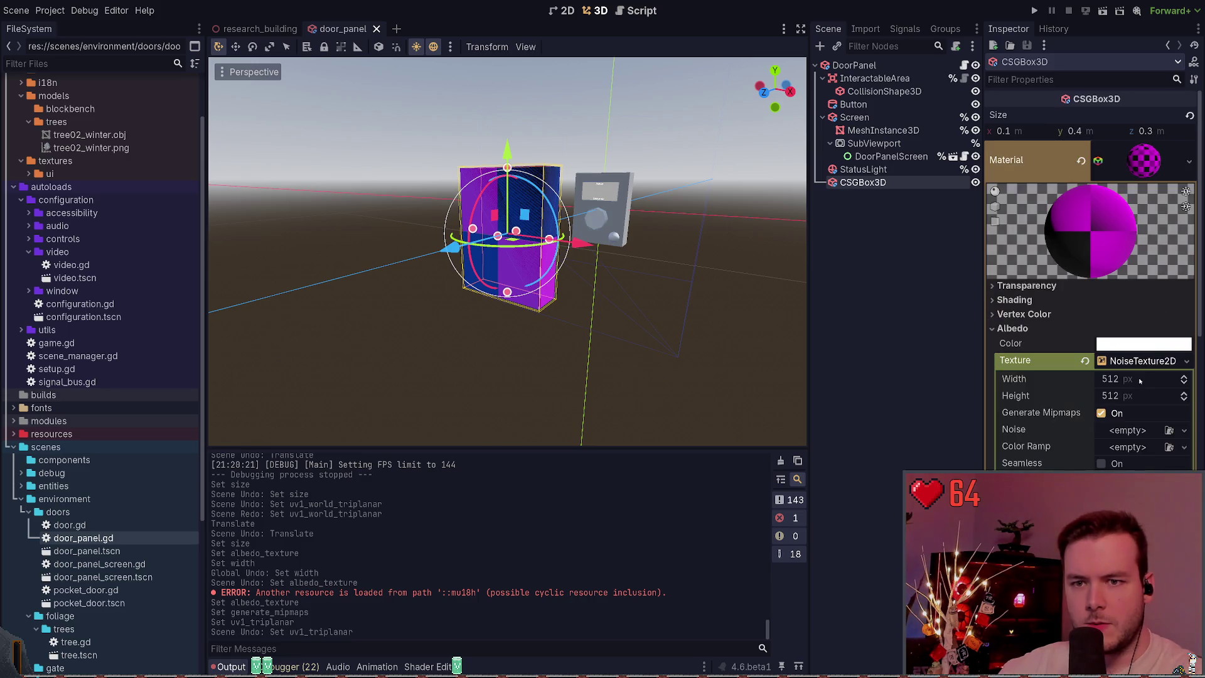
{"action": "scroll", "coordinate": [1039, 371], "scroll_direction": "down", "scroll_amount": 5}
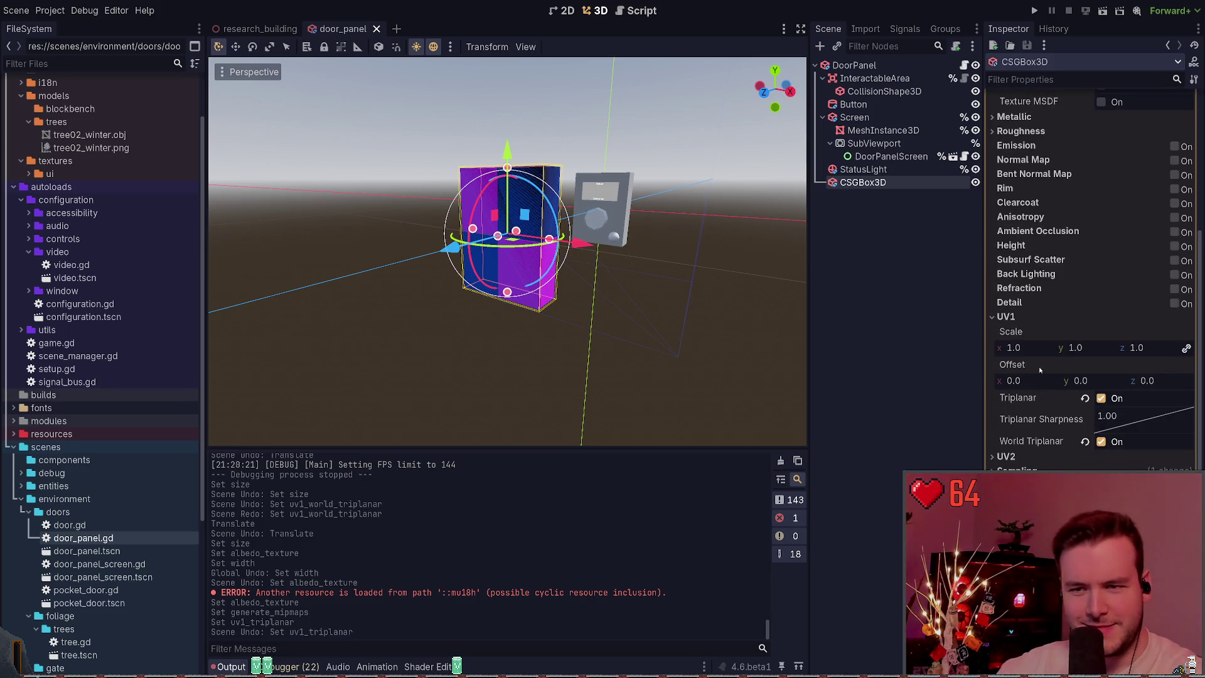
{"action": "left_click", "coordinate": [1017, 316]}
{"action": "left_click", "coordinate": [1036, 346]}
{"action": "left_click", "coordinate": [1036, 346]}
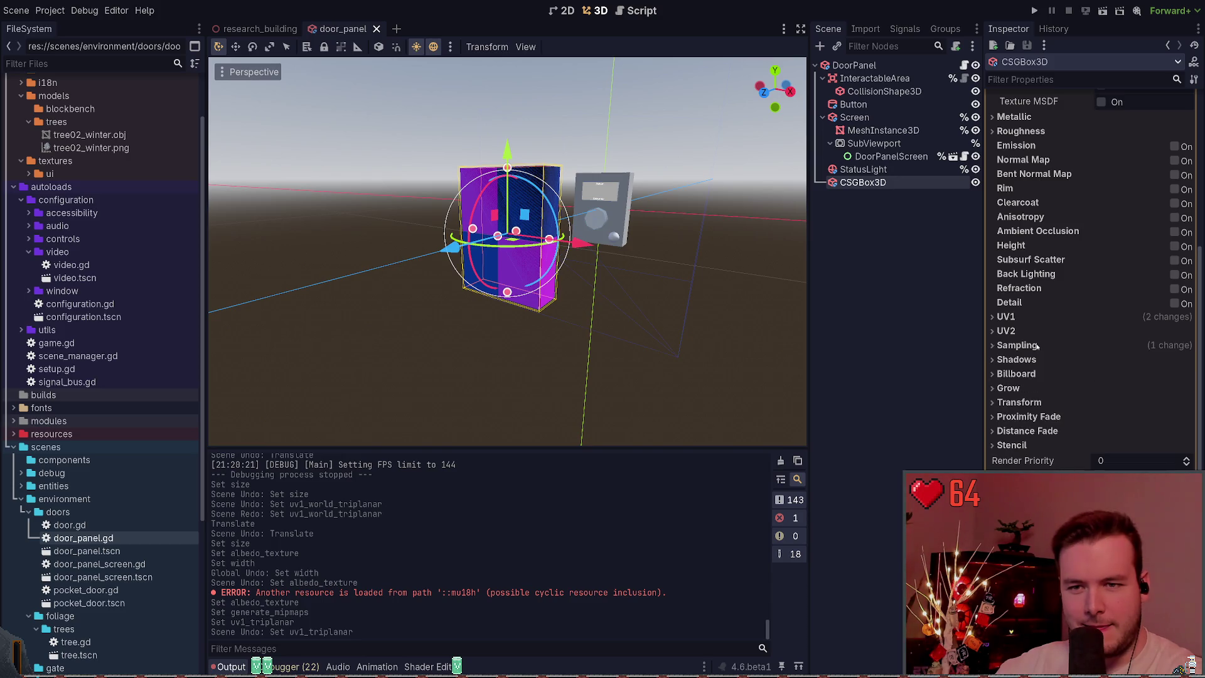
{"action": "scroll", "coordinate": [1037, 346], "scroll_direction": "up", "scroll_amount": 10}
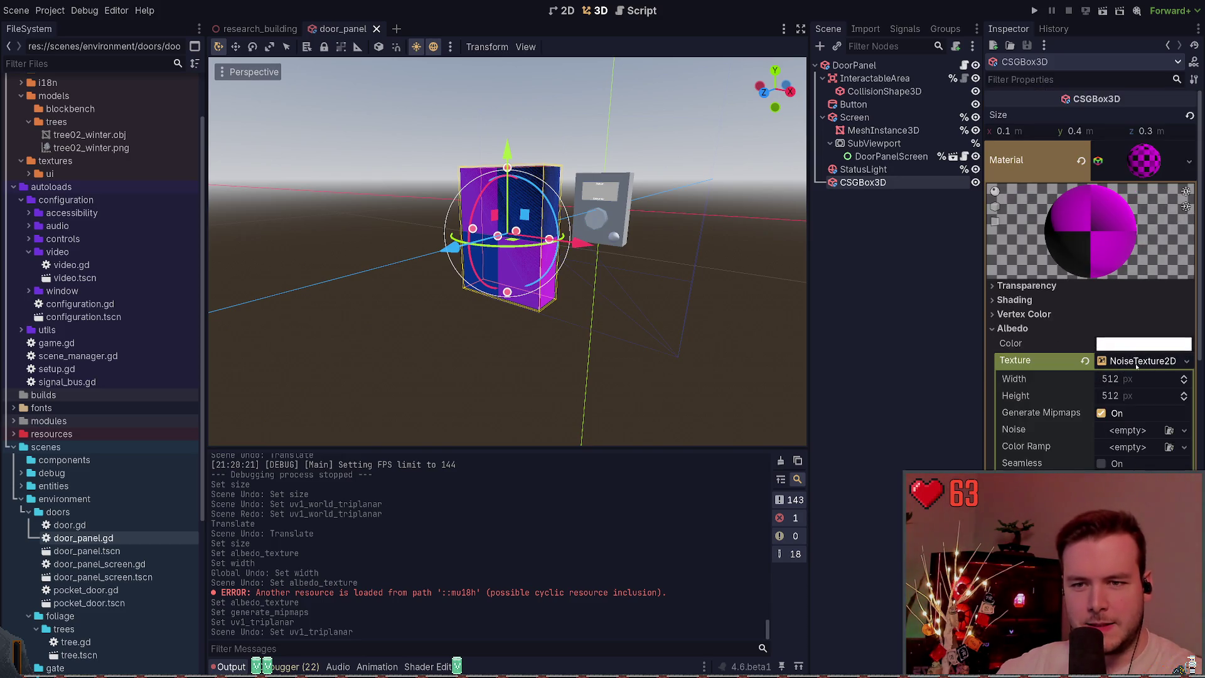
{"action": "left_click", "coordinate": [1127, 430]}
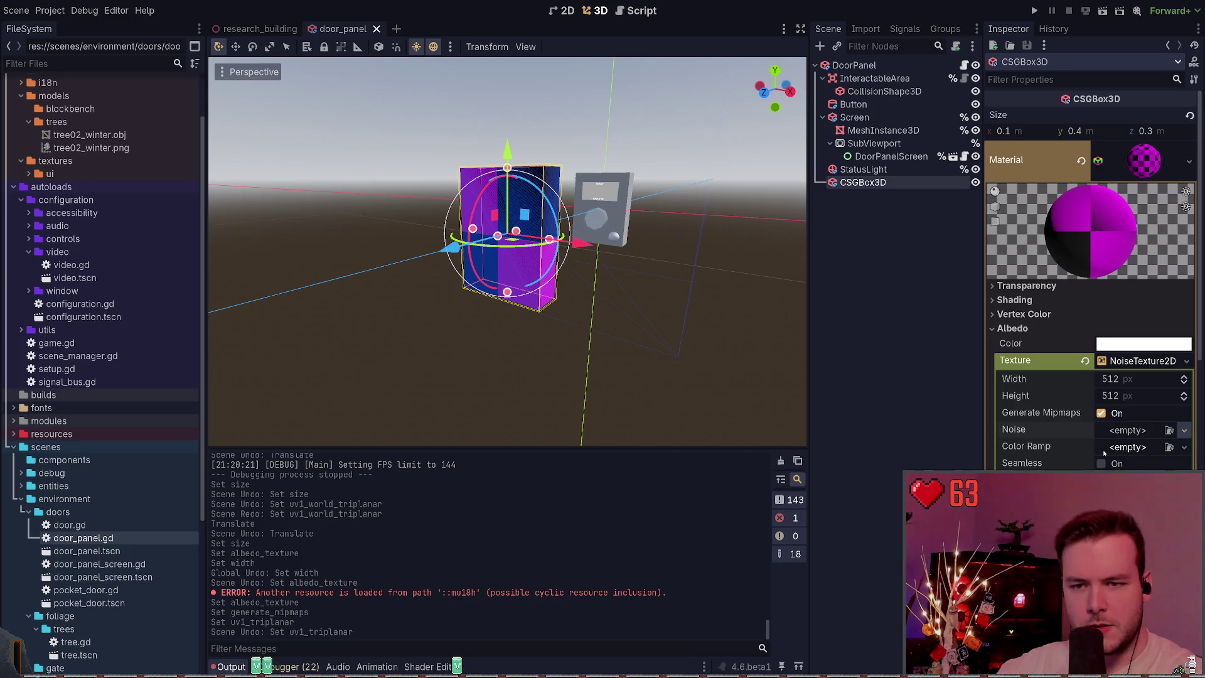
Save the scene and review the box's FastNoiseLite noise settings.
{"action": "key", "text": "ctrl+s"}
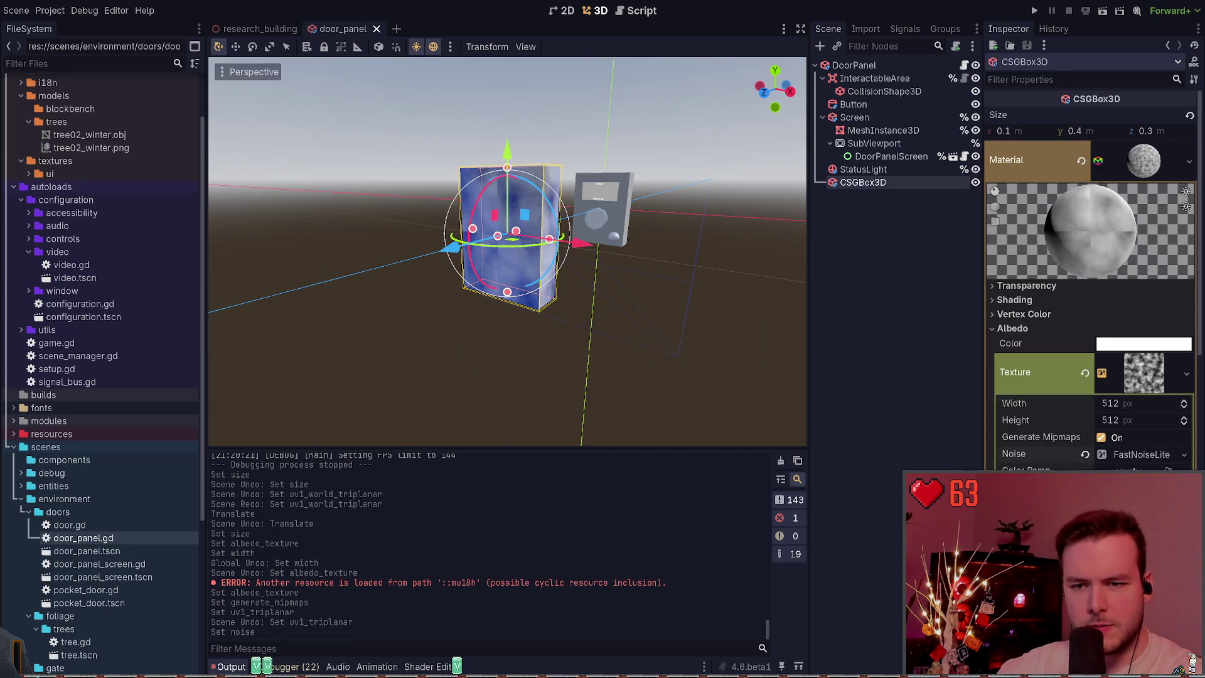
{"action": "left_click", "coordinate": [1135, 455]}
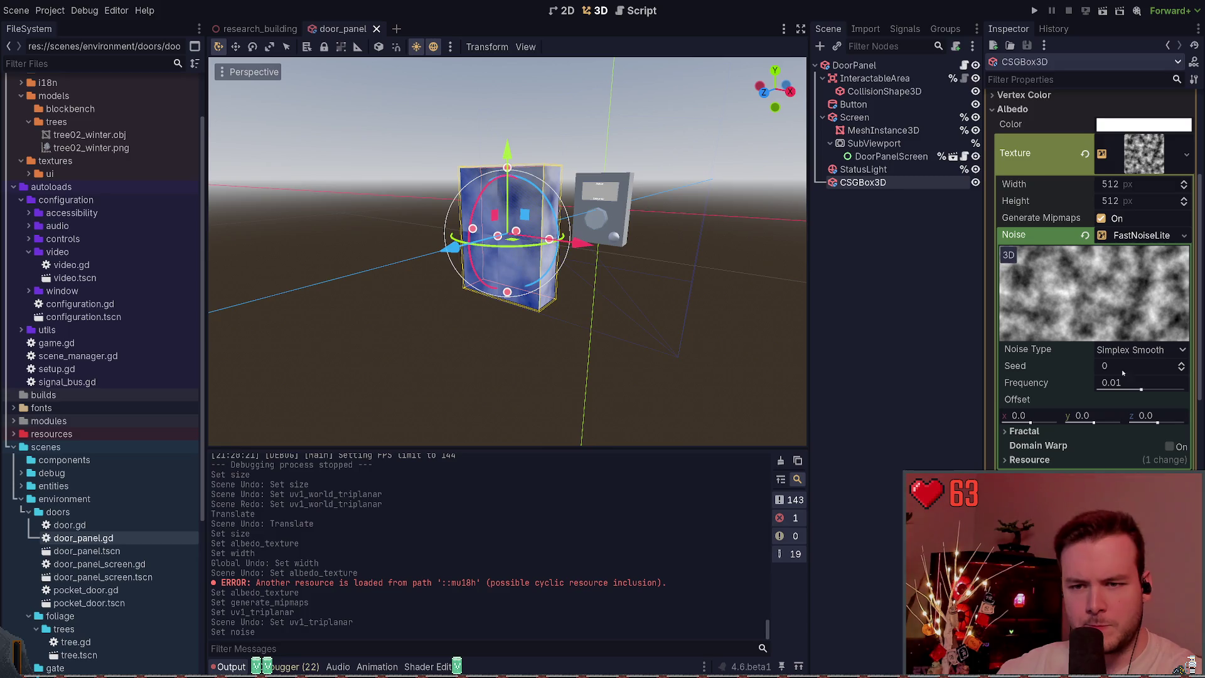
{"action": "scroll", "coordinate": [1123, 373], "scroll_direction": "up", "scroll_amount": 3}
{"action": "left_click", "coordinate": [1123, 309]}
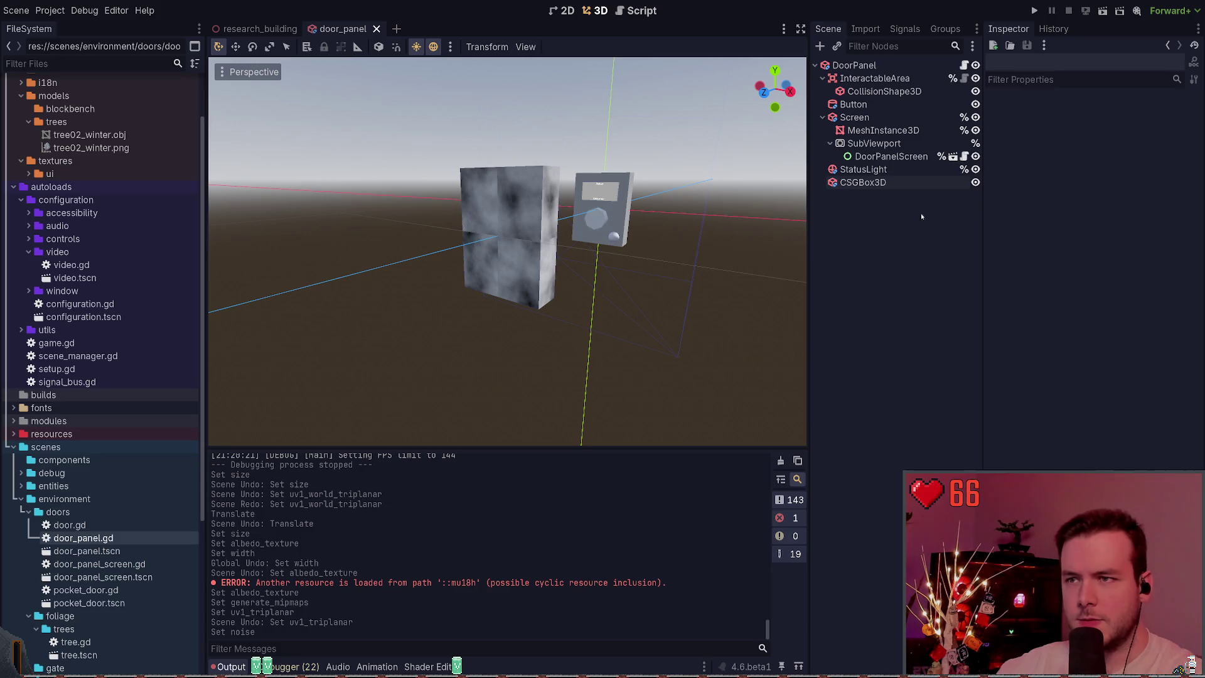
Set the noise texture Width and Height to 64, save, and tick Seamless.
{"action": "left_click", "coordinate": [1139, 257]}
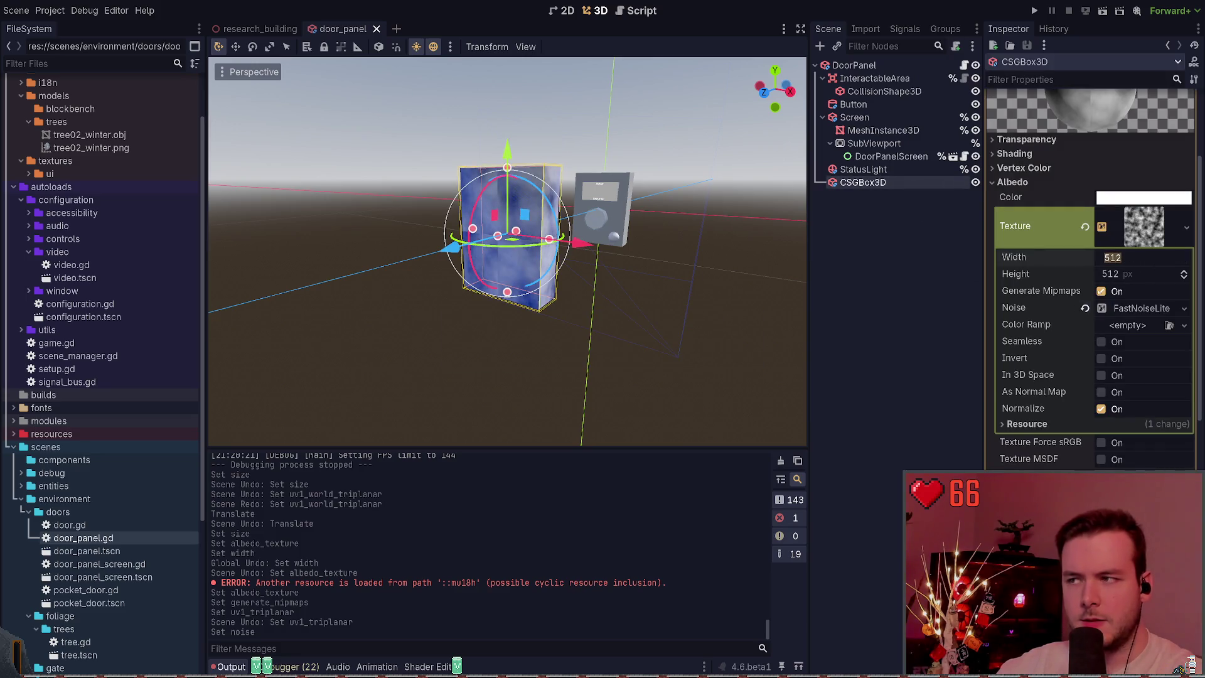
{"action": "type", "text": "64"}
{"action": "key", "text": "Tab"}
{"action": "type", "text": "64"}
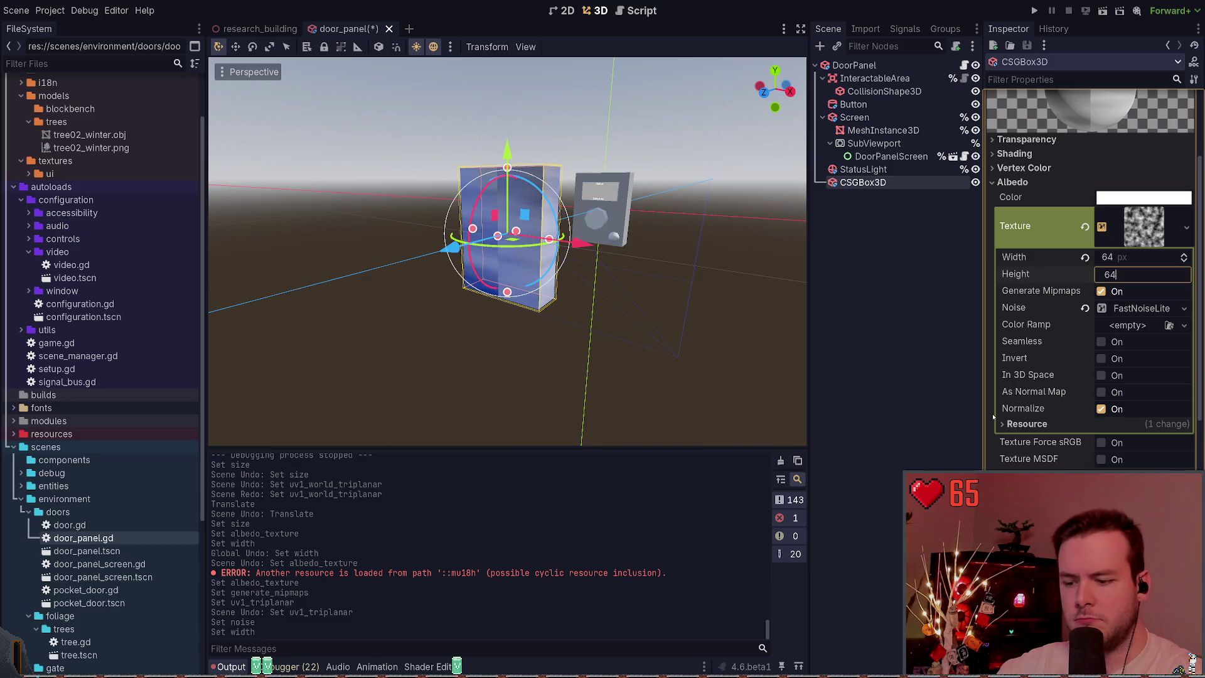
{"action": "key", "text": "Return"}
{"action": "key", "text": "ctrl+s"}
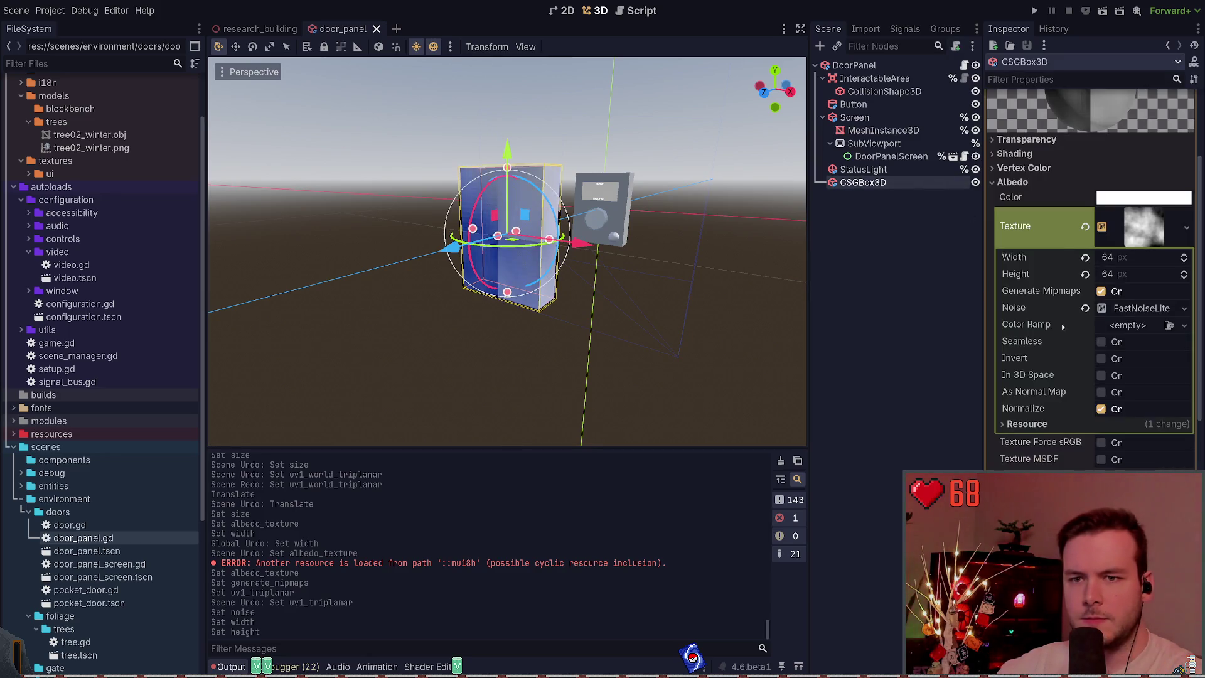
{"action": "left_click", "coordinate": [1101, 341]}
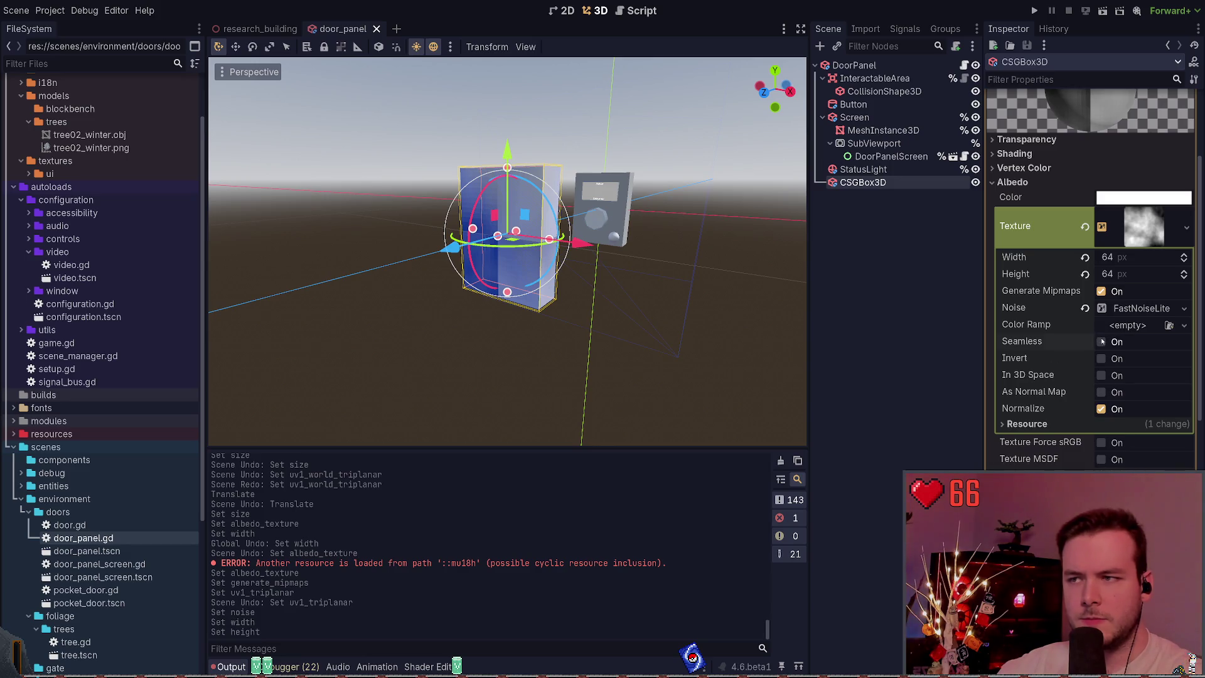
Toggle Seamless on the noise texture and orbit the CSGBox3D from front and back.
{"action": "left_click", "coordinate": [928, 306]}
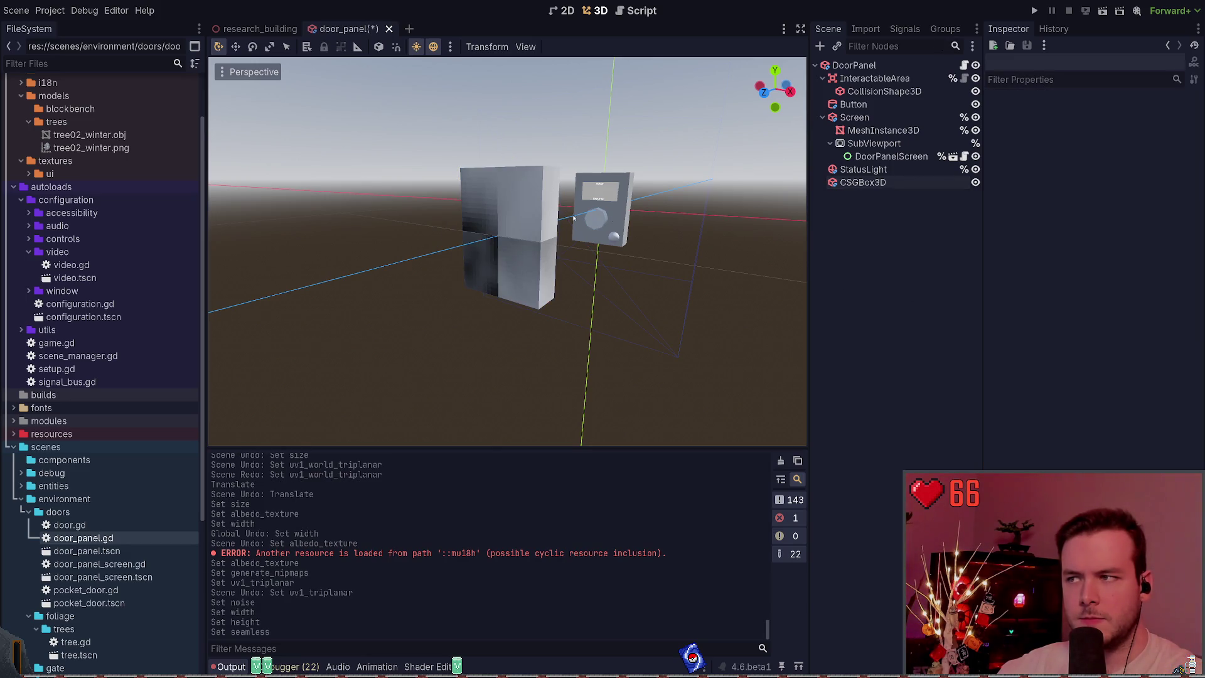
{"action": "mouse_move", "coordinate": [626, 218]}
{"action": "middle_mouse_down"}
{"action": "mouse_move", "coordinate": [775, 223]}
{"action": "mouse_move", "coordinate": [802, 216]}
{"action": "mouse_move", "coordinate": [803, 201]}
{"action": "middle_mouse_up"}
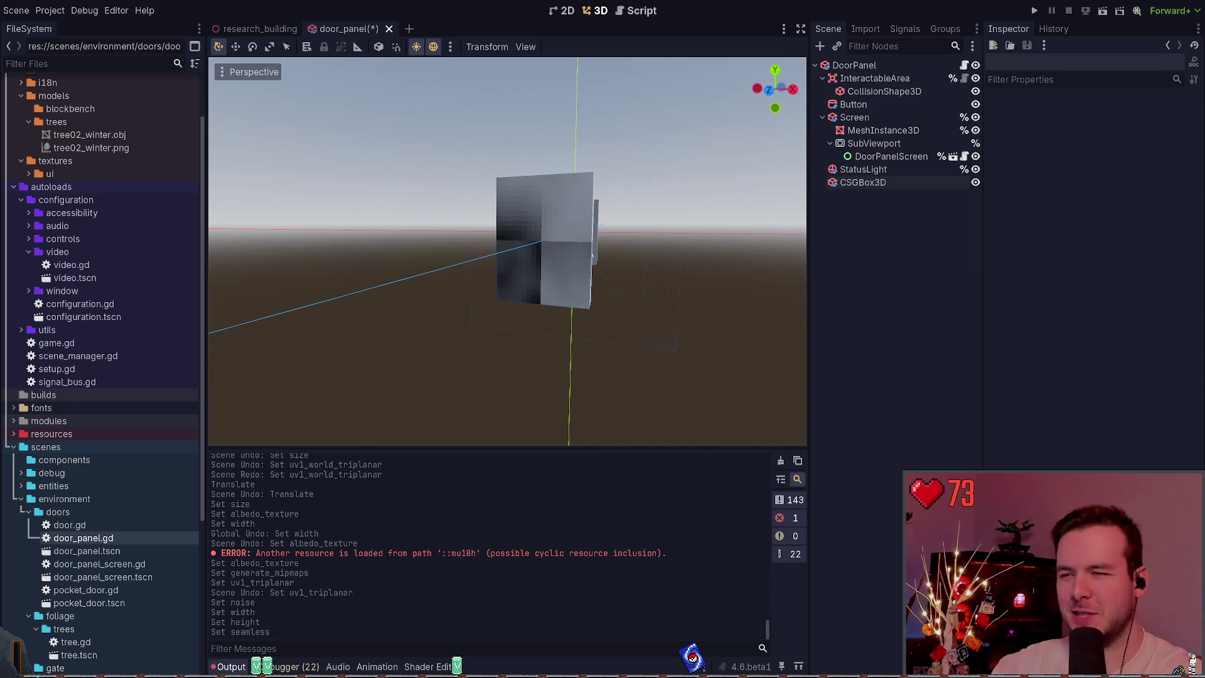
{"action": "left_click", "coordinate": [863, 182]}
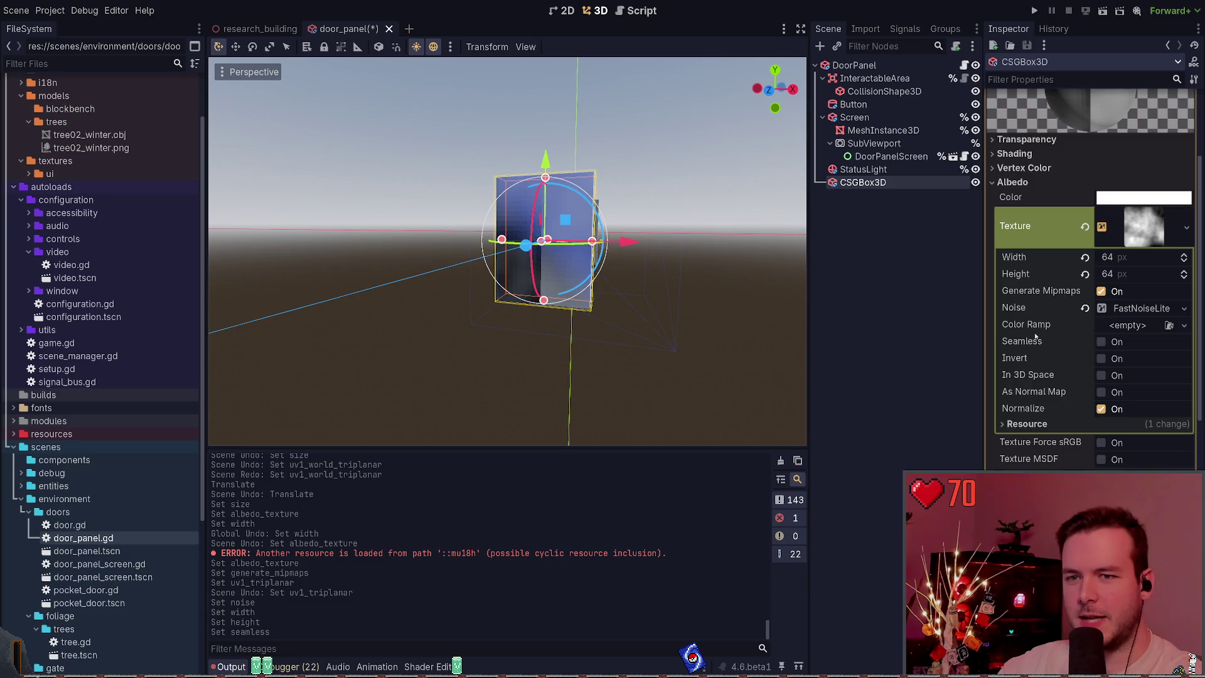
{"action": "mouse_move", "coordinate": [703, 269]}
{"action": "middle_mouse_down"}
{"action": "mouse_move", "coordinate": [596, 277]}
{"action": "mouse_move", "coordinate": [646, 282]}
{"action": "mouse_move", "coordinate": [615, 264]}
{"action": "middle_mouse_up"}
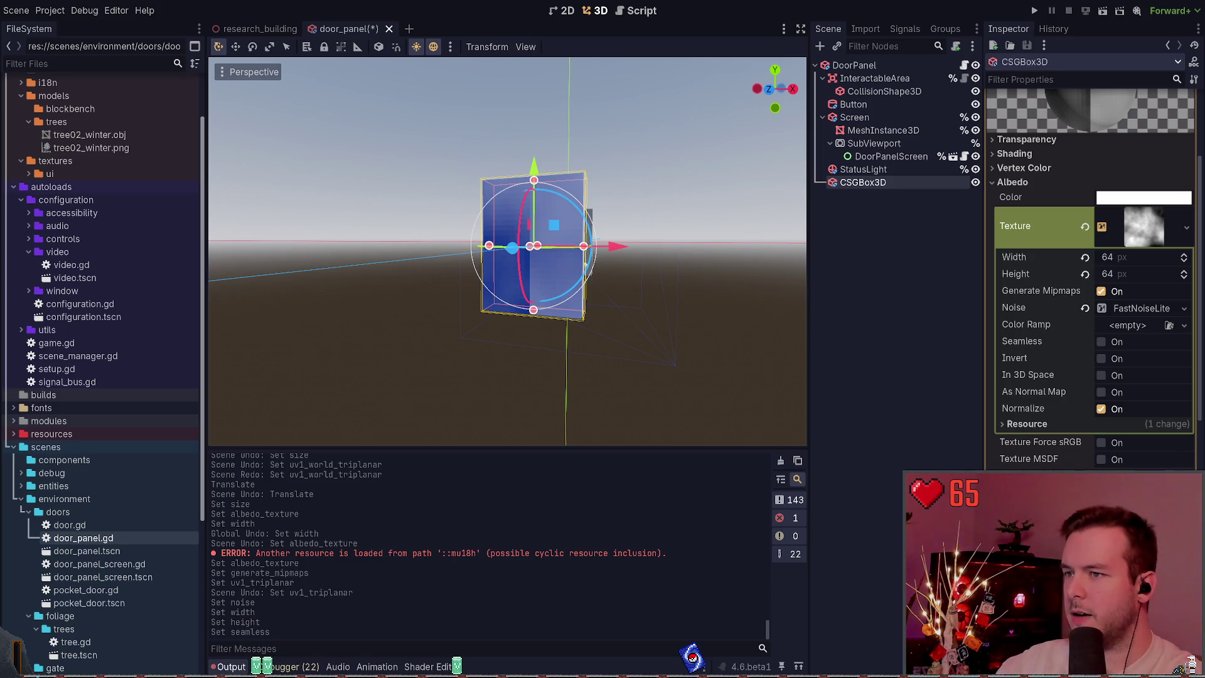
{"action": "scroll", "coordinate": [63, 263], "scroll_direction": "up", "scroll_amount": 3}
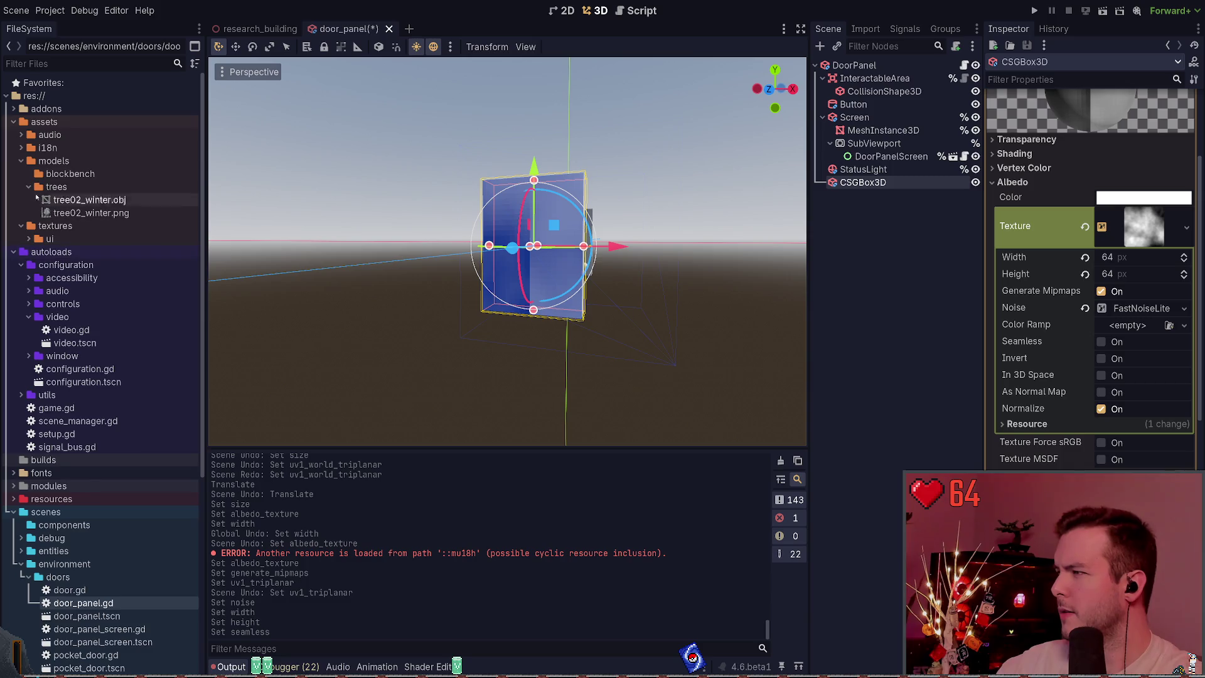
From assets/textures, drop Door Panel_1m x 1m.png onto the CSGBox3D's Albedo Texture and save.
{"action": "double_click", "coordinate": [55, 162]}
{"action": "left_click", "coordinate": [113, 176]}
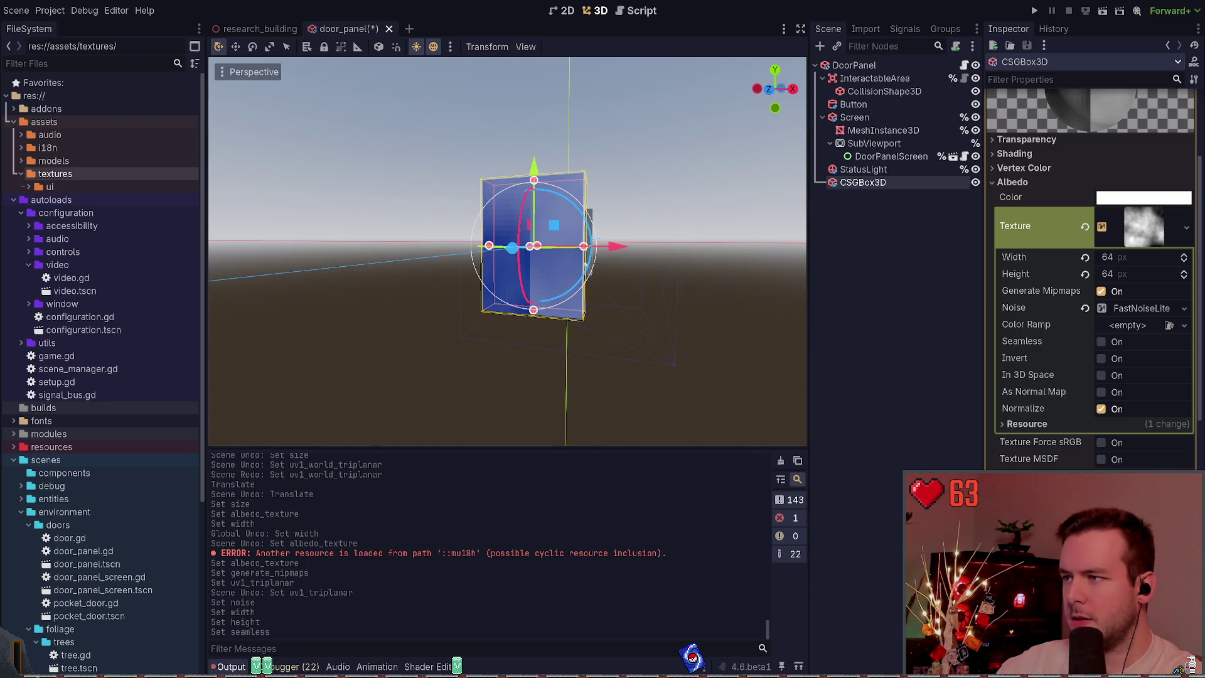
{"action": "left_click", "coordinate": [477, 293]}
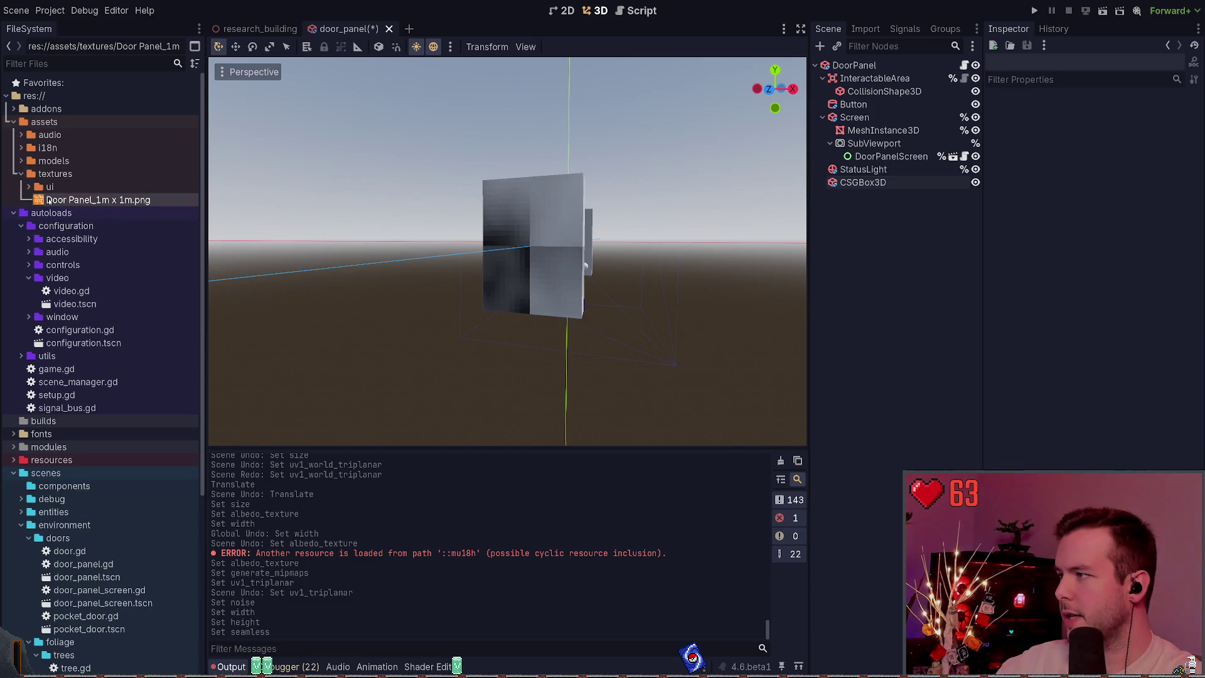
{"action": "left_click", "coordinate": [881, 183]}
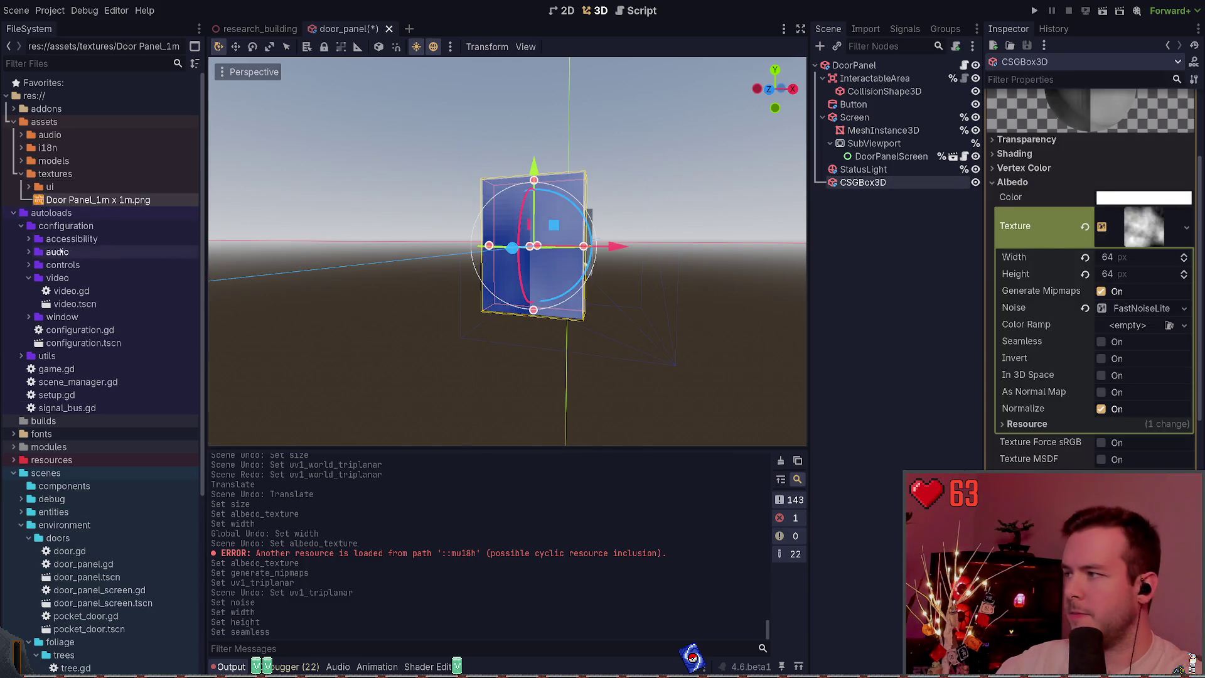
{"action": "mouse_move", "coordinate": [63, 201]}
{"action": "left_mouse_down"}
{"action": "mouse_move", "coordinate": [800, 281]}
{"action": "mouse_move", "coordinate": [1130, 221]}
{"action": "left_mouse_up"}
{"action": "key", "text": "ctrl+s"}
{"action": "mouse_move", "coordinate": [694, 261]}
{"action": "middle_mouse_down"}
{"action": "mouse_move", "coordinate": [722, 257]}
{"action": "mouse_move", "coordinate": [646, 279]}
{"action": "mouse_move", "coordinate": [745, 221]}
{"action": "middle_mouse_up"}
{"action": "left_click", "coordinate": [745, 221]}
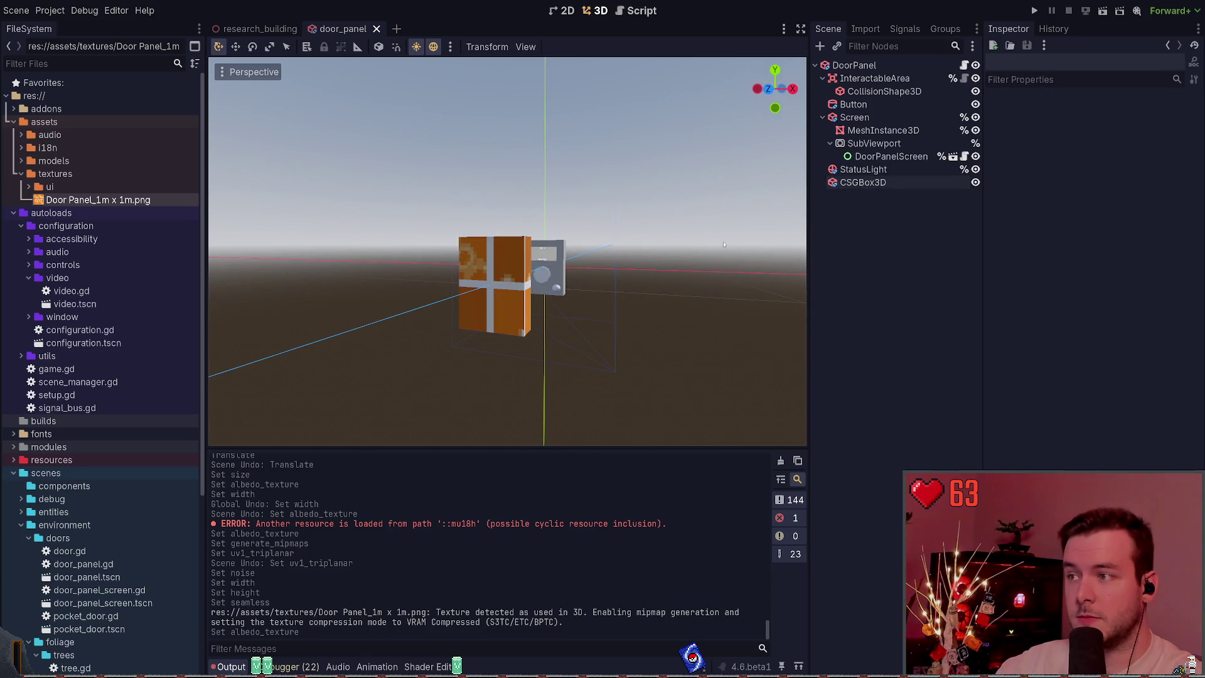
Select the CSGBox3D and inspect its albedo texture preview.
{"action": "left_click", "coordinate": [863, 182]}
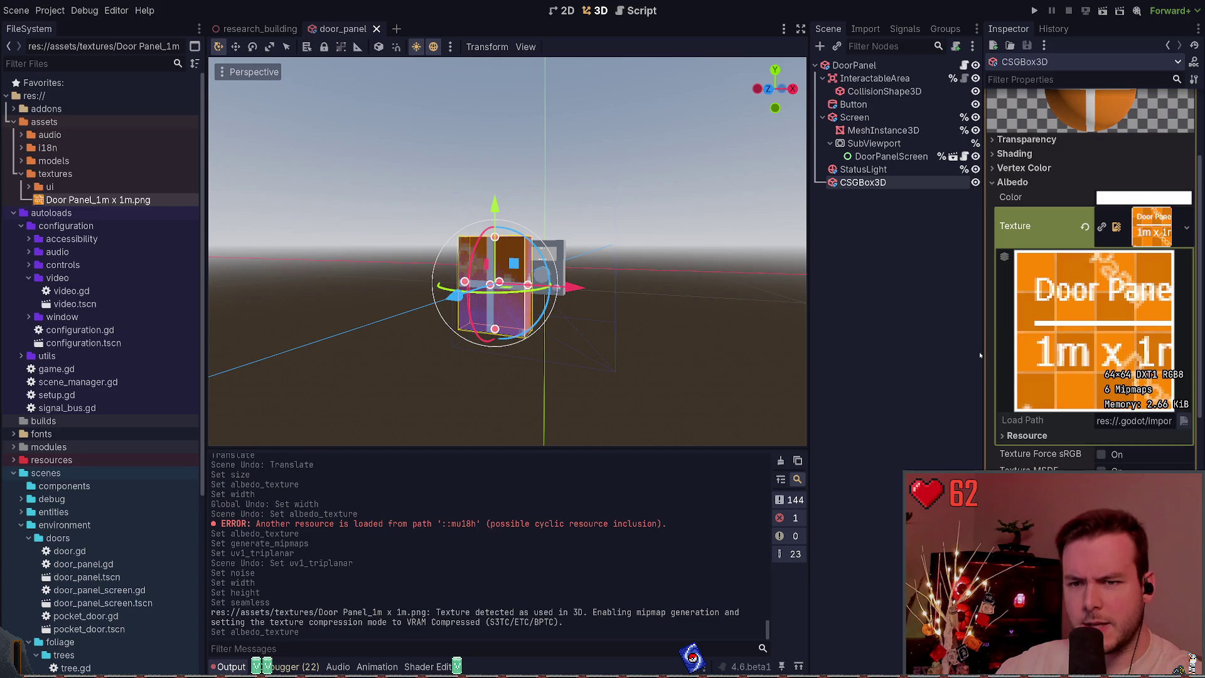
{"action": "left_click", "coordinate": [1151, 219]}
{"action": "left_click", "coordinate": [1151, 221]}
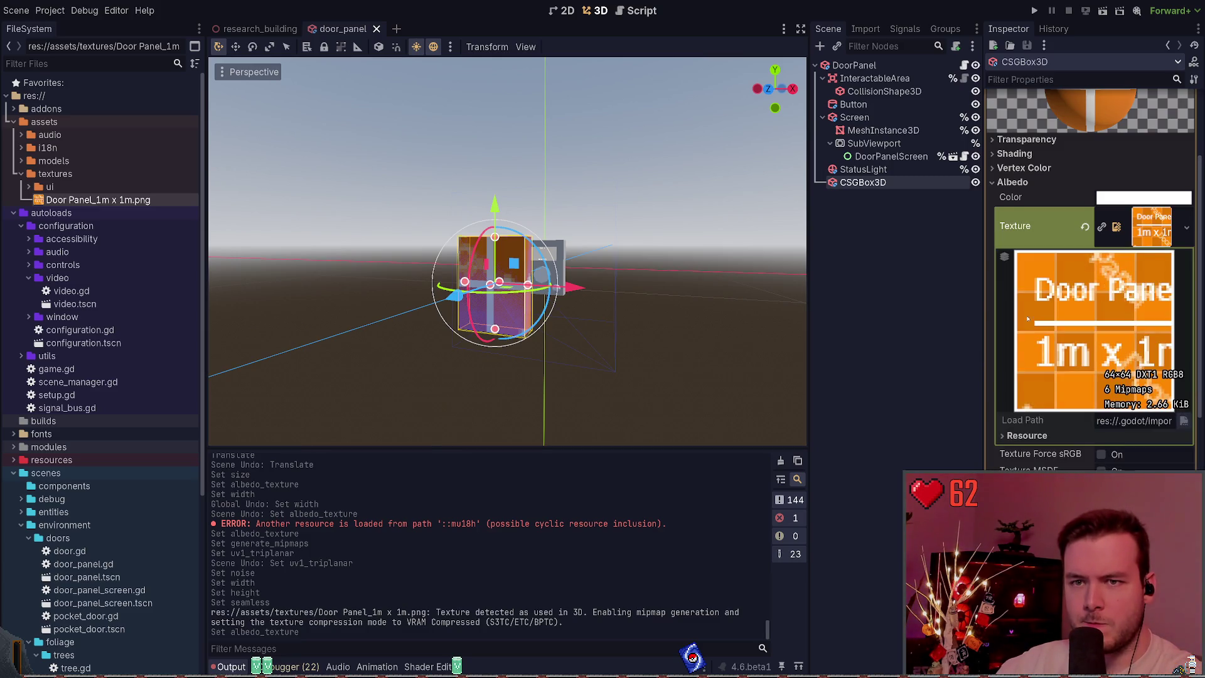
{"action": "left_click", "coordinate": [1156, 231]}
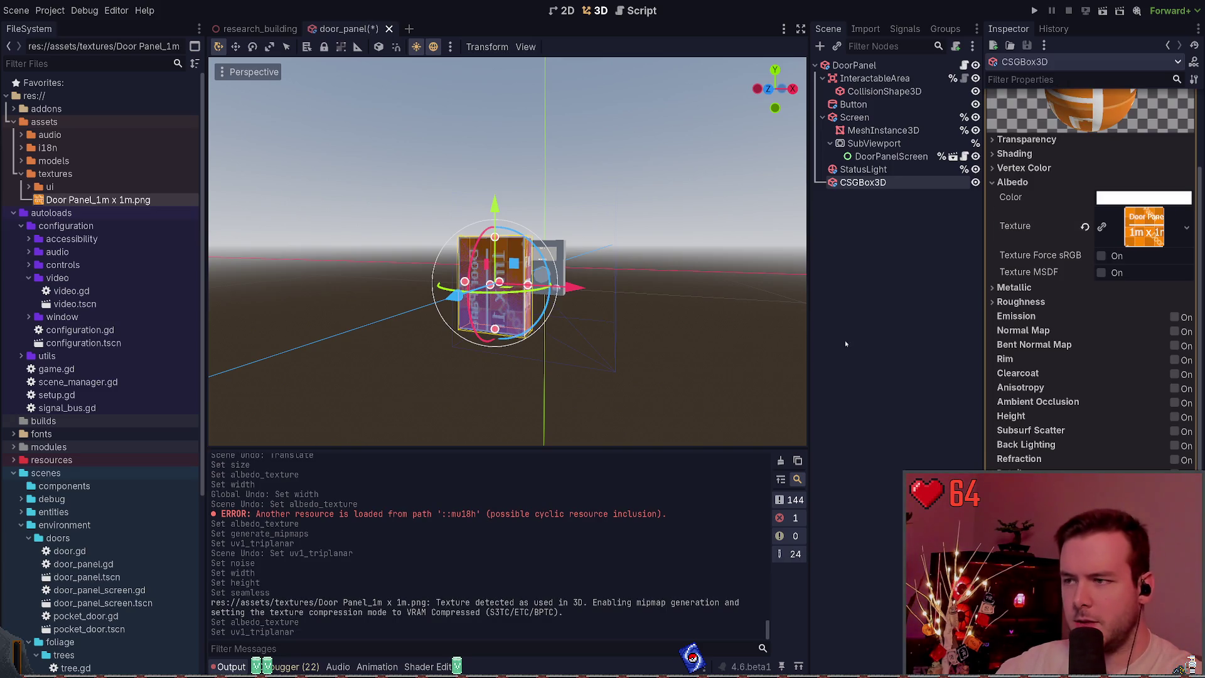
Save the scene, undo the triplanar change, and reselect the box to check its size.
{"action": "key", "text": "ctrl+s"}
{"action": "key", "text": "ctrl+z"}
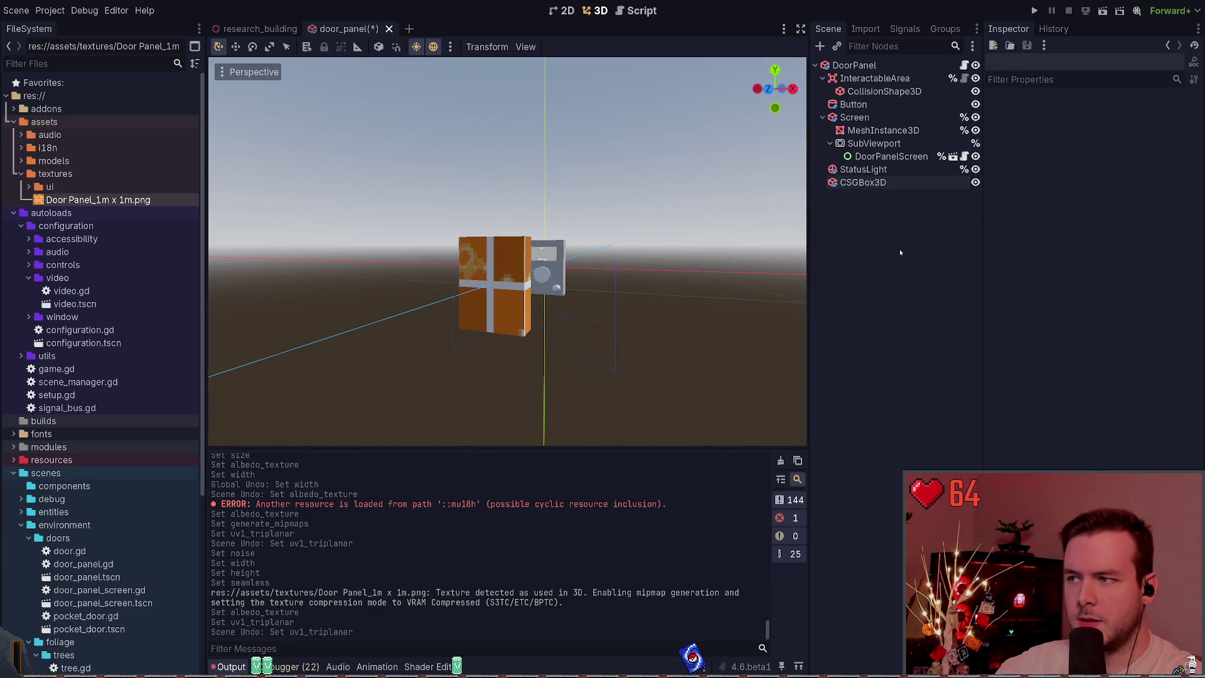
{"action": "left_click", "coordinate": [863, 182]}
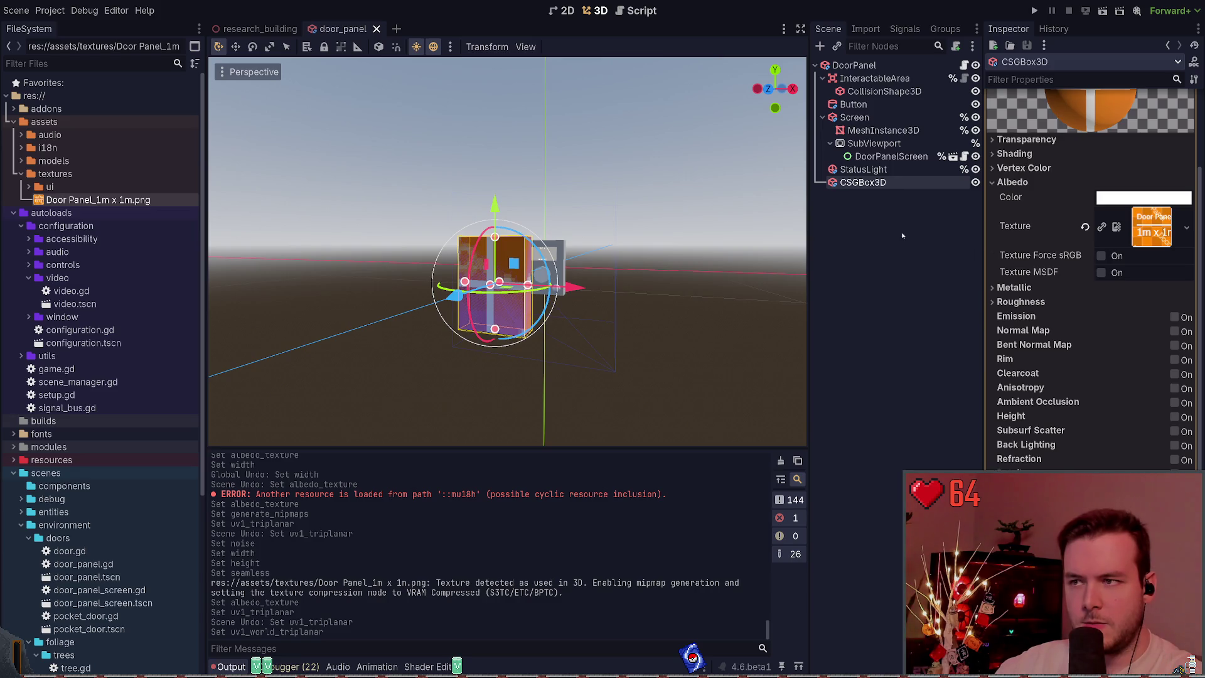
{"action": "left_click", "coordinate": [878, 218]}
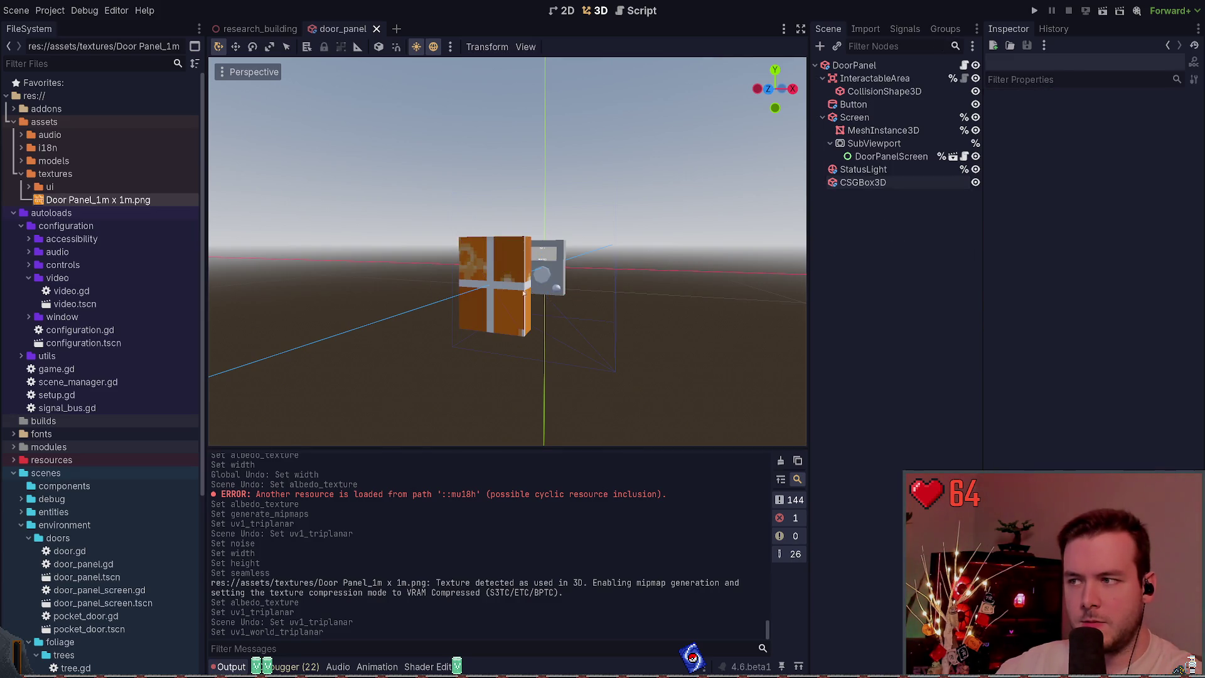
{"action": "left_click", "coordinate": [879, 186]}
{"action": "left_click", "coordinate": [1004, 130]}
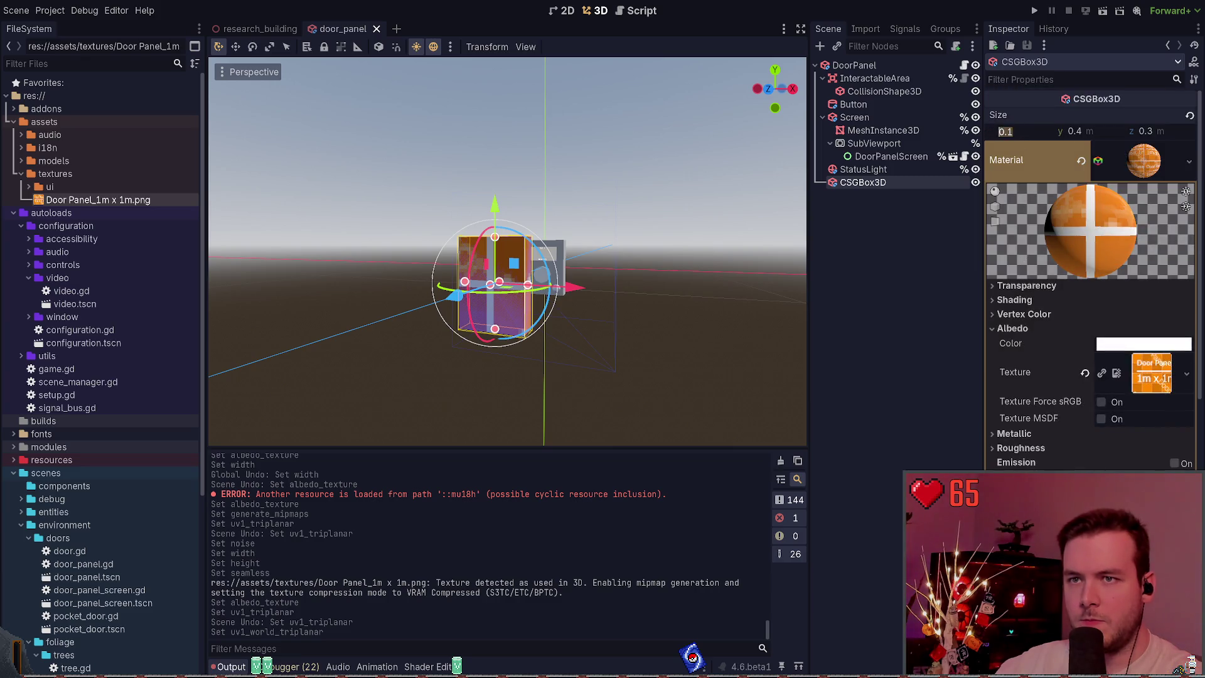
Set the CSGBox3D size to 1 × 1 × 1 m.
{"action": "type", "text": "1"}
{"action": "key", "text": "Tab"}
{"action": "type", "text": "1"}
{"action": "key", "text": "Tab"}
{"action": "type", "text": "1"}
{"action": "key", "text": "Return"}
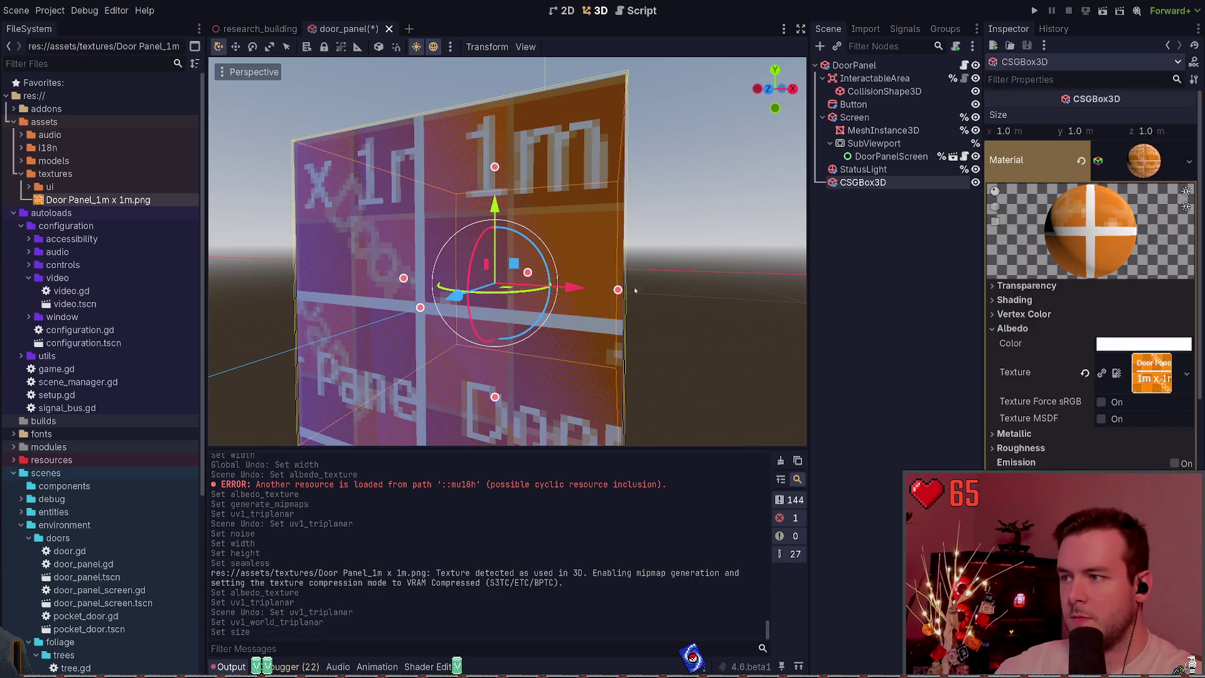
Orbit around the cube, undoing and redoing the 1 m resize to compare.
{"action": "scroll", "coordinate": [646, 271], "scroll_direction": "down", "scroll_amount": 5}
{"action": "left_click", "coordinate": [651, 271]}
{"action": "middle_click_drag", "start_coordinate": [651, 271], "coordinate": [519, 281]}
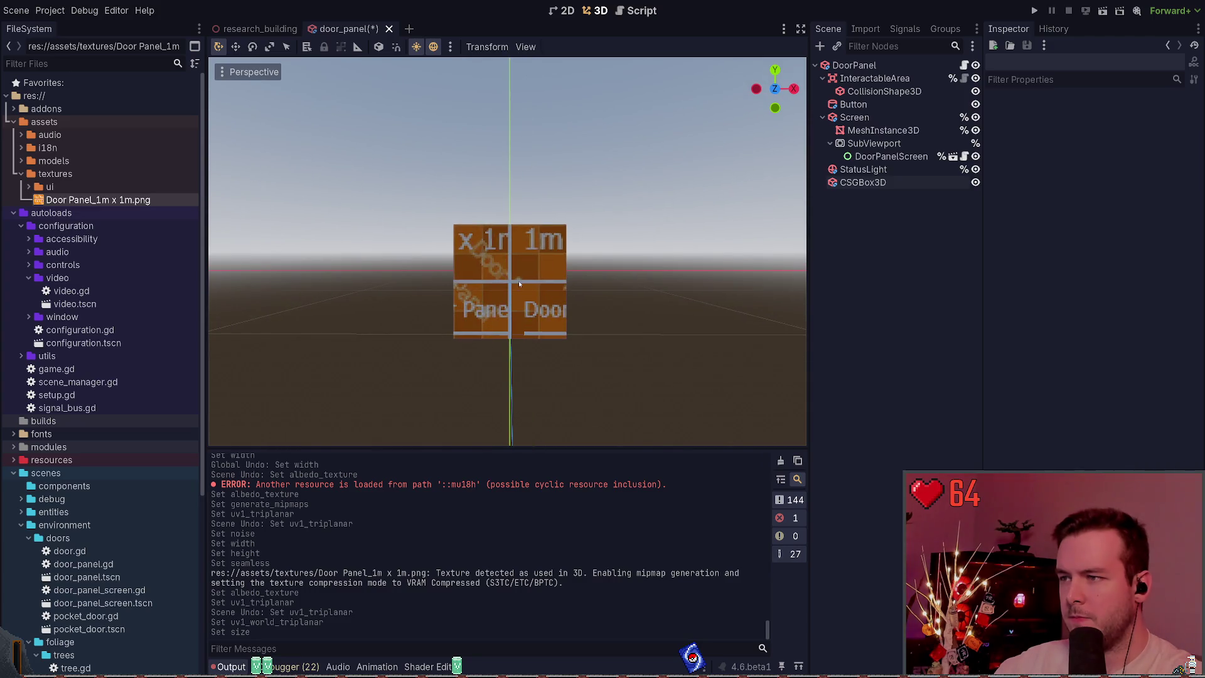
{"action": "left_click", "coordinate": [519, 281]}
{"action": "key", "text": "ctrl+z"}
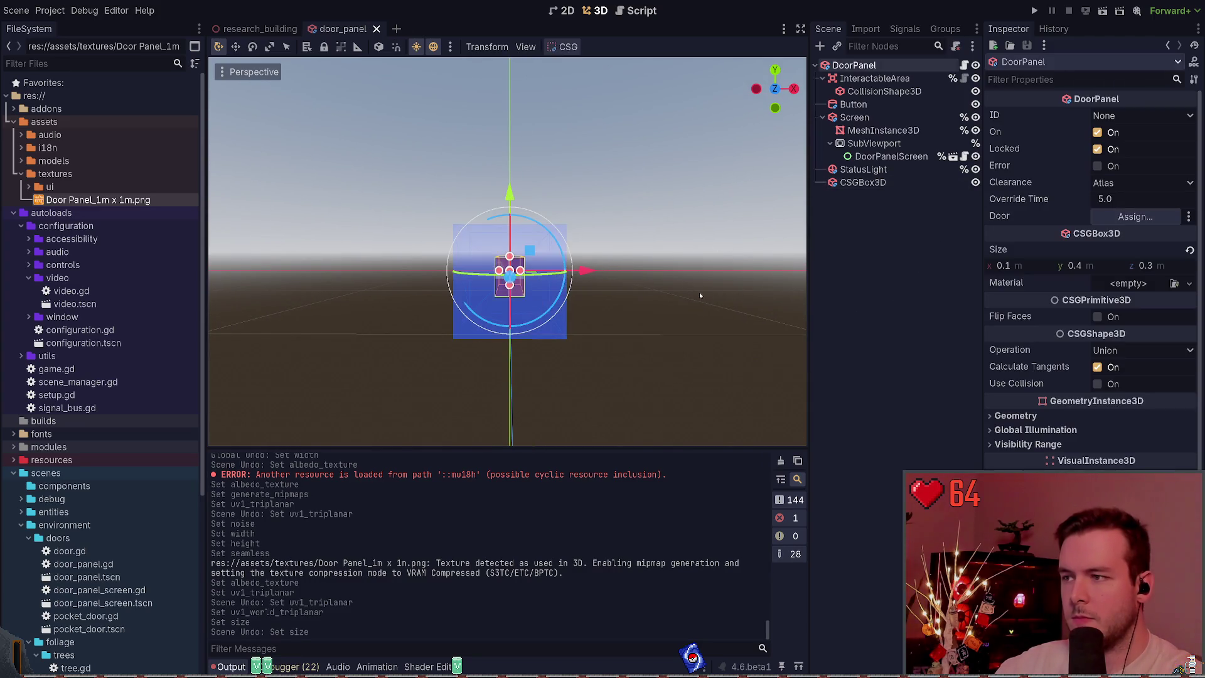
{"action": "middle_click_drag", "start_coordinate": [696, 291], "coordinate": [596, 286]}
{"action": "key", "text": "ctrl+z"}
{"action": "key", "text": "ctrl+shift+z"}
{"action": "key", "text": "ctrl+shift+z"}
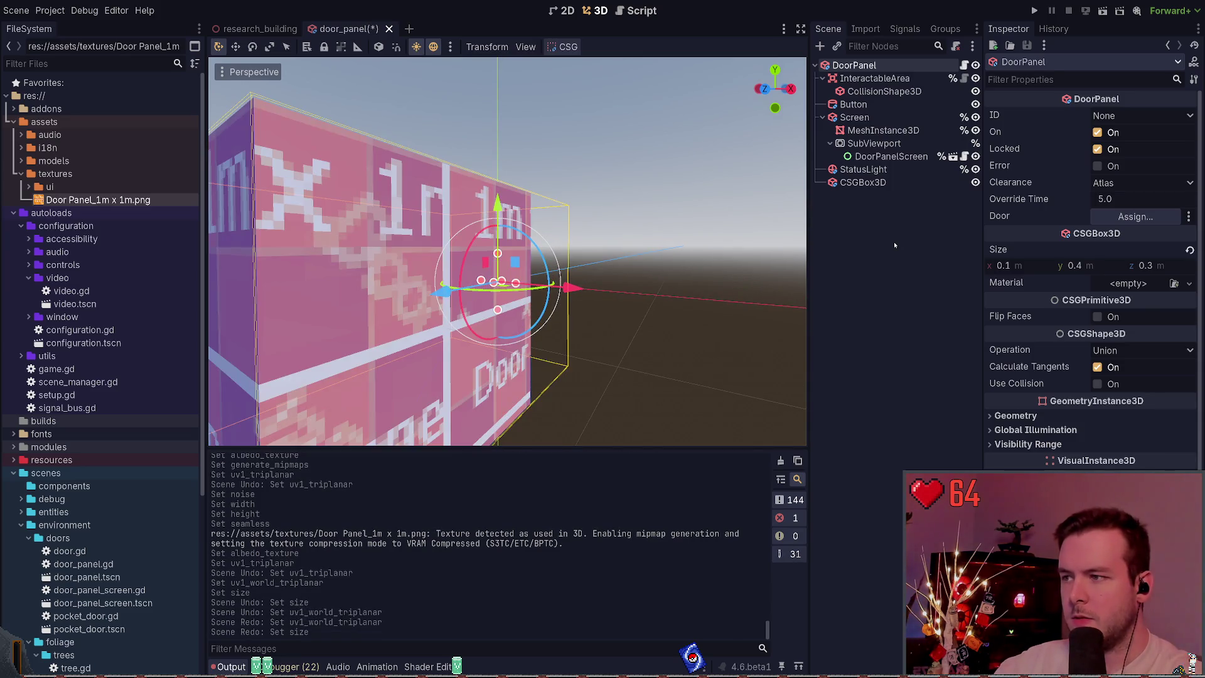
Drag the gizmo arrows to shift the box right along X and adjust its height.
{"action": "left_click", "coordinate": [872, 182]}
{"action": "mouse_move", "coordinate": [508, 254]}
{"action": "left_mouse_down"}
{"action": "mouse_move", "coordinate": [434, 254]}
{"action": "mouse_move", "coordinate": [532, 257]}
{"action": "mouse_move", "coordinate": [693, 293]}
{"action": "mouse_move", "coordinate": [650, 292]}
{"action": "mouse_move", "coordinate": [679, 293]}
{"action": "mouse_move", "coordinate": [669, 293]}
{"action": "left_mouse_up"}
{"action": "scroll", "coordinate": [661, 340], "scroll_direction": "up", "scroll_amount": 5}
{"action": "scroll", "coordinate": [661, 340], "scroll_direction": "down", "scroll_amount": 5}
{"action": "middle_click_drag", "start_coordinate": [661, 340], "coordinate": [634, 342]}
{"action": "left_click_drag", "start_coordinate": [607, 227], "coordinate": [610, 229]}
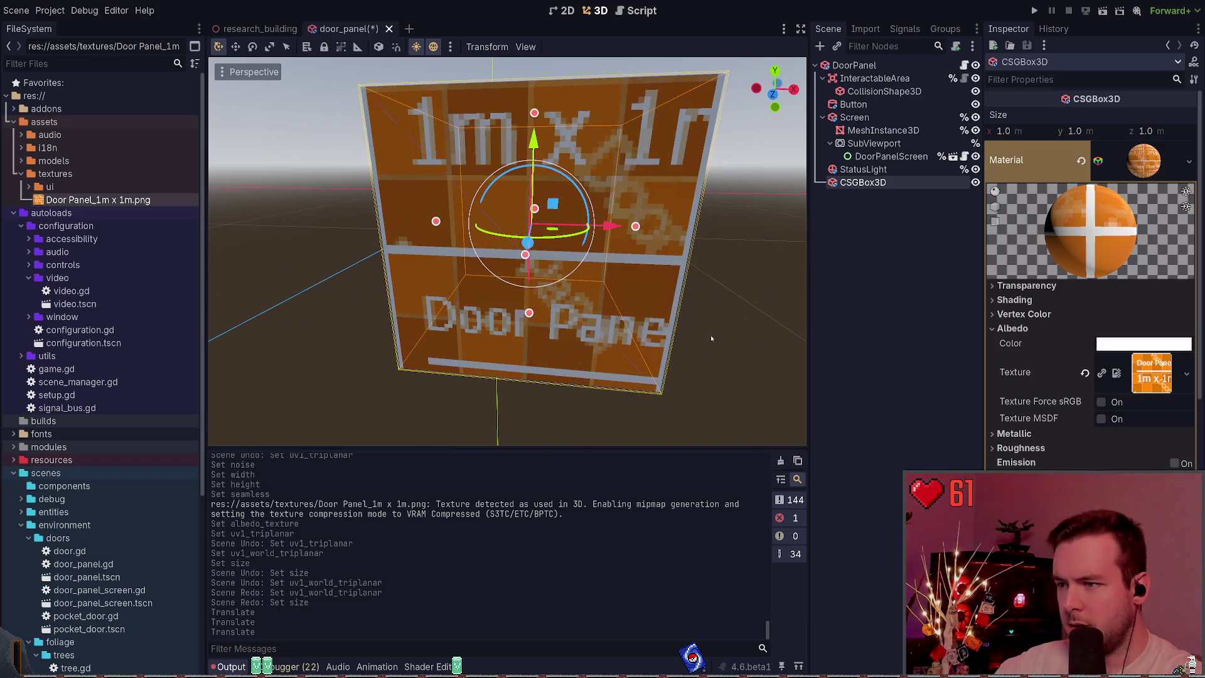
{"action": "mouse_move", "coordinate": [534, 145]}
{"action": "left_mouse_down"}
{"action": "mouse_move", "coordinate": [546, 112]}
{"action": "mouse_move", "coordinate": [593, 104]}
{"action": "left_mouse_up"}
{"action": "middle_click_drag", "start_coordinate": [593, 104], "coordinate": [558, 107]}
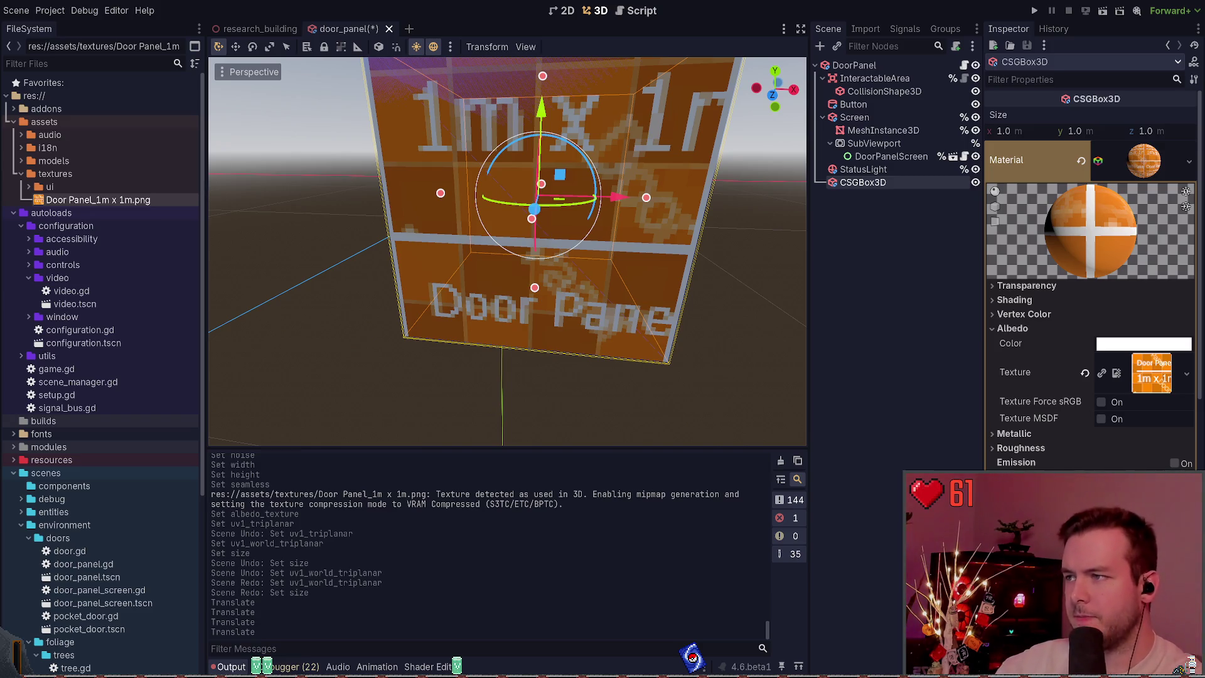
{"action": "scroll", "coordinate": [473, 257], "scroll_direction": "down", "scroll_amount": 5}
{"action": "mouse_move", "coordinate": [552, 167]}
{"action": "left_mouse_down"}
{"action": "mouse_move", "coordinate": [551, 94]}
{"action": "mouse_move", "coordinate": [550, 112]}
{"action": "left_mouse_up"}
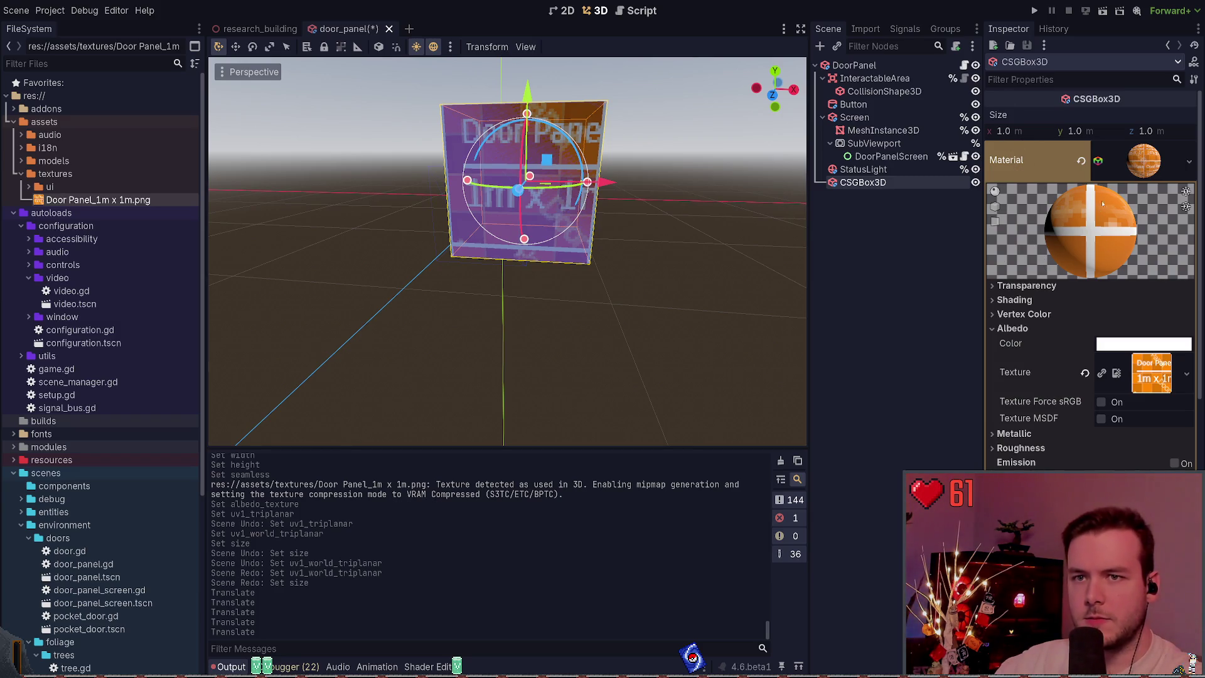
{"action": "left_click_drag", "start_coordinate": [526, 95], "coordinate": [512, 134]}
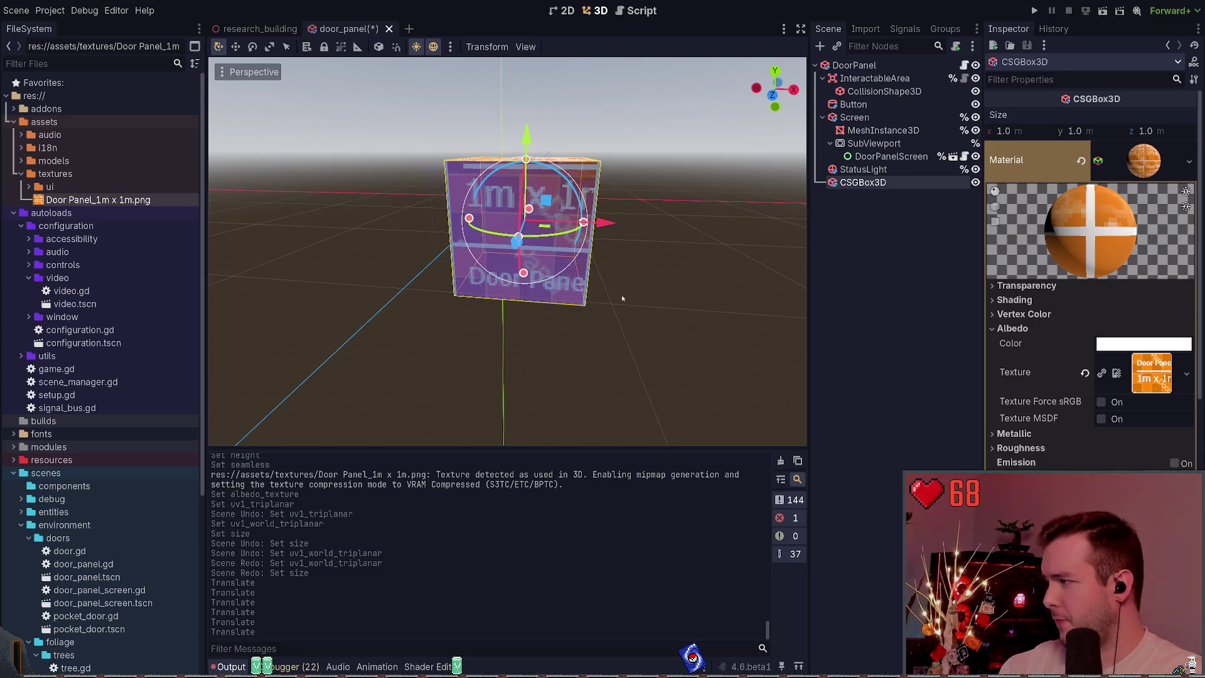
Reselect the CSGBox3D and lower the cube about 0.58 m along Y.
{"action": "middle_click_drag", "start_coordinate": [681, 259], "coordinate": [647, 305]}
{"action": "left_click", "coordinate": [647, 306]}
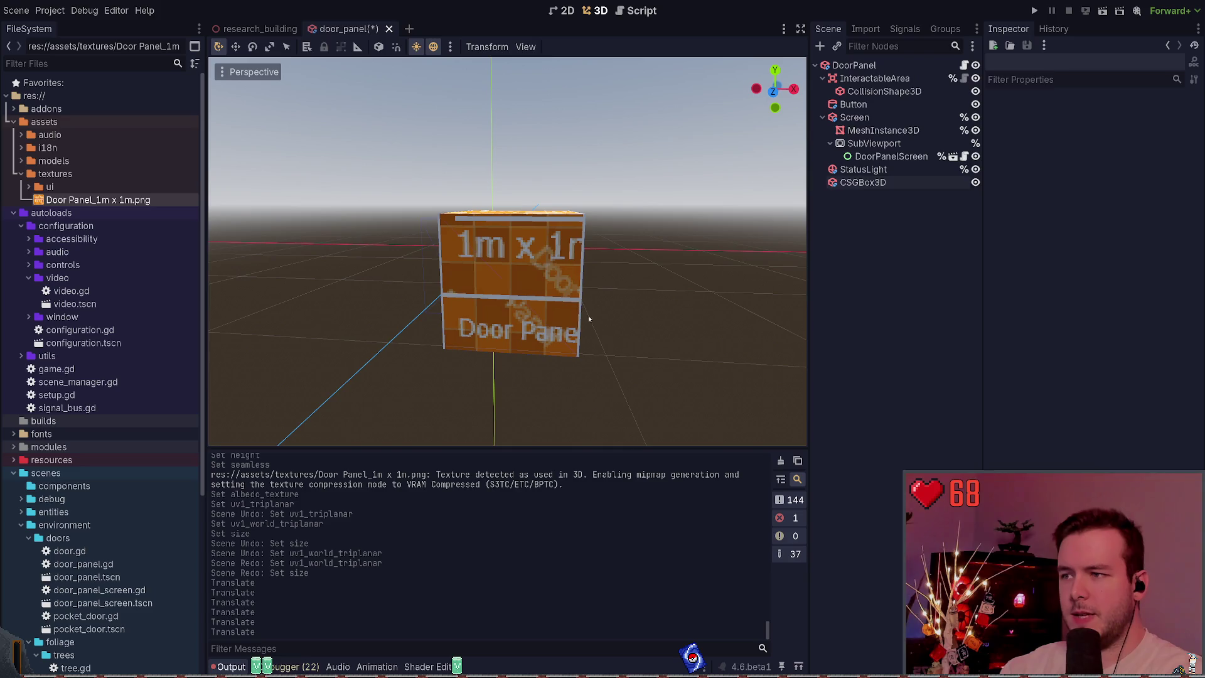
{"action": "left_click", "coordinate": [864, 182]}
{"action": "left_click", "coordinate": [864, 170]}
{"action": "left_click", "coordinate": [869, 182]}
{"action": "mouse_move", "coordinate": [520, 185]}
{"action": "left_mouse_down"}
{"action": "mouse_move", "coordinate": [509, 295]}
{"action": "mouse_move", "coordinate": [508, 255]}
{"action": "left_mouse_up"}
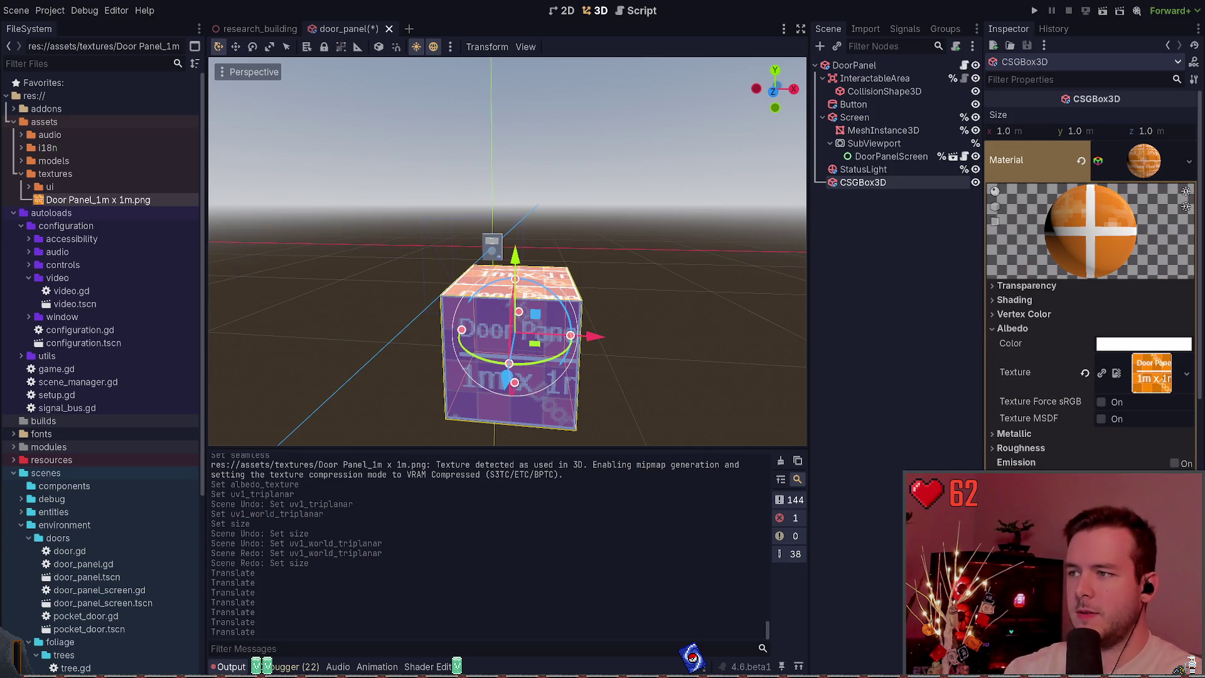
Apply door_panel_1m x 1m.png to the cube's material slot.
{"action": "left_click_drag", "start_coordinate": [98, 200], "coordinate": [1111, 166]}
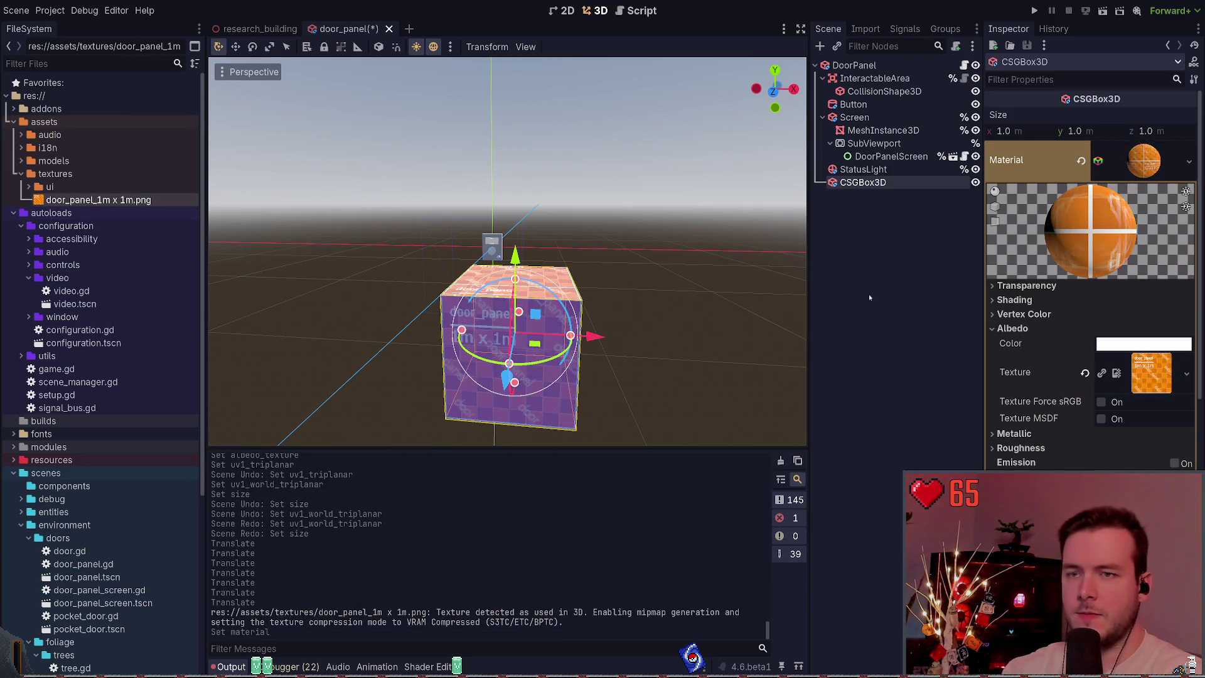
{"action": "left_click", "coordinate": [801, 288]}
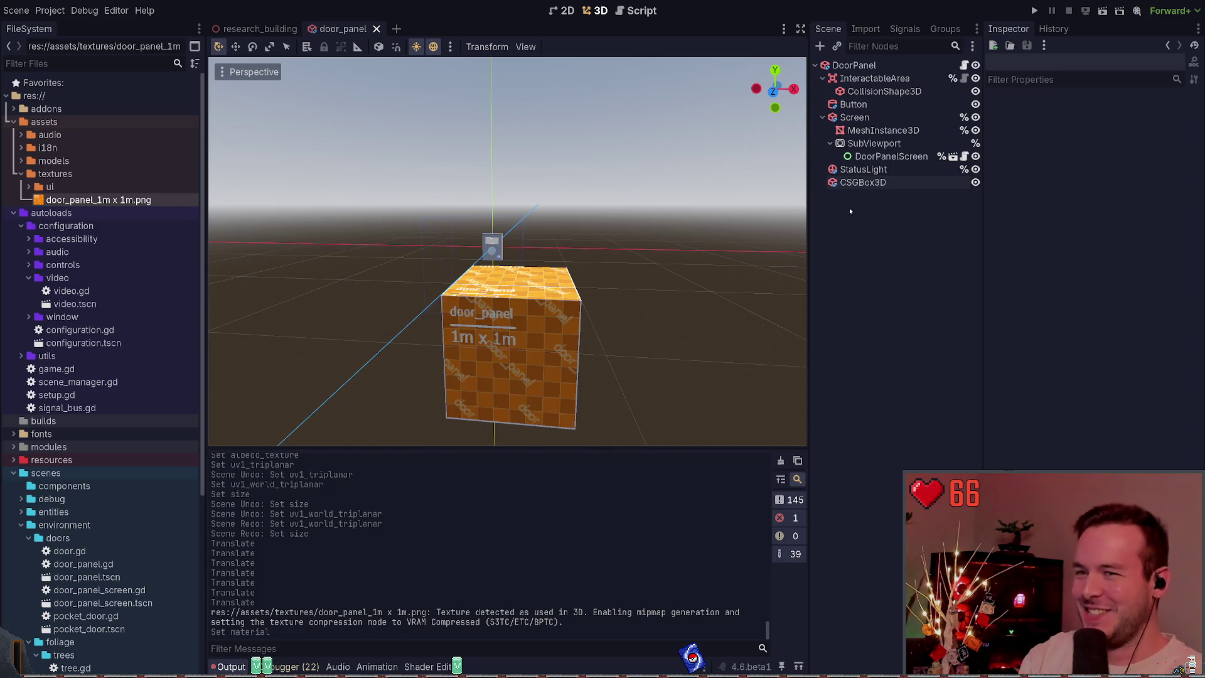
{"action": "left_click", "coordinate": [861, 182]}
{"action": "left_click", "coordinate": [663, 345]}
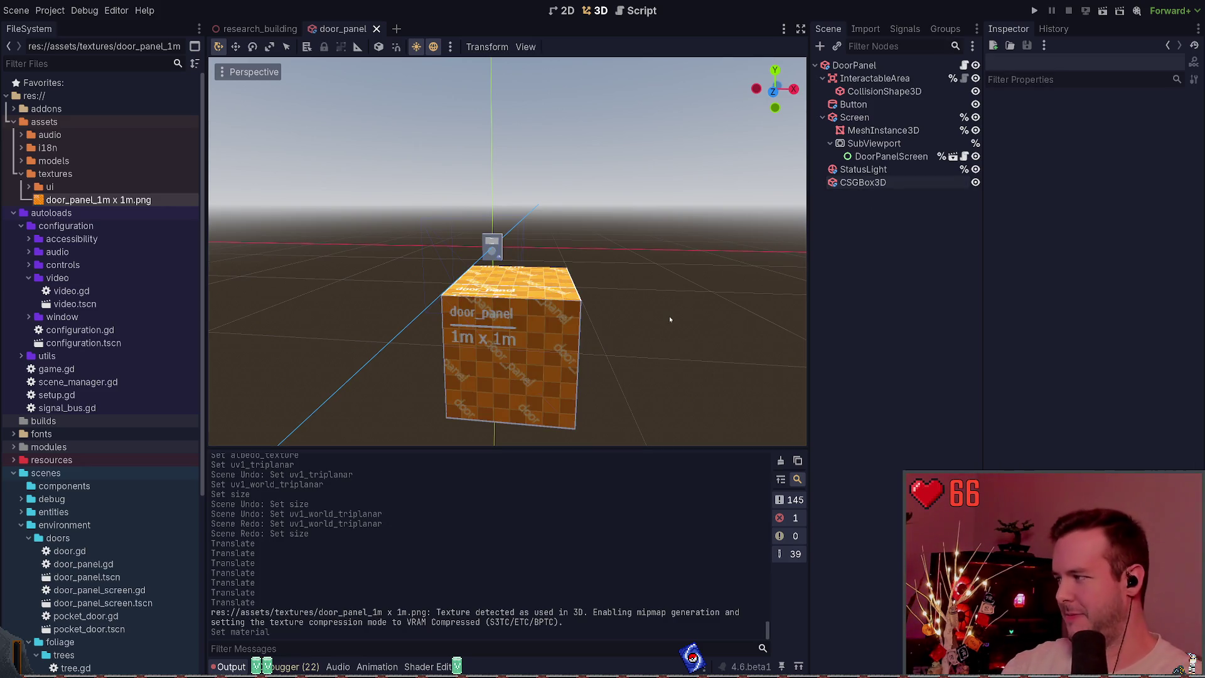
Fly the camera toward and away from the cube to check the orange checker face.
{"action": "right_click_drag", "start_coordinate": [696, 298], "coordinate": [678, 295]}
{"action": "key", "text": "w"}
{"action": "key", "text": "s"}
{"action": "left_click", "coordinate": [863, 182]}
{"action": "key", "text": "s"}
{"action": "key", "text": "w"}
{"action": "left_click", "coordinate": [884, 207]}
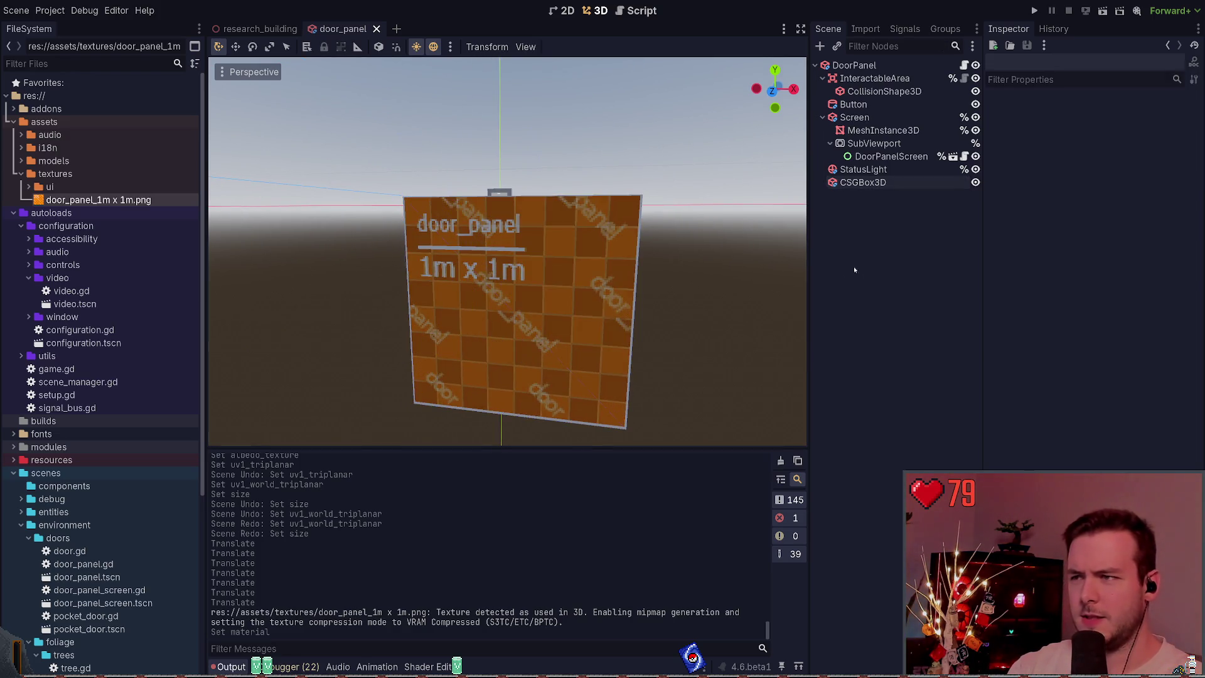
Reselect the textured box and orbit to inspect its left side.
{"action": "left_click", "coordinate": [878, 170]}
{"action": "left_click", "coordinate": [879, 181]}
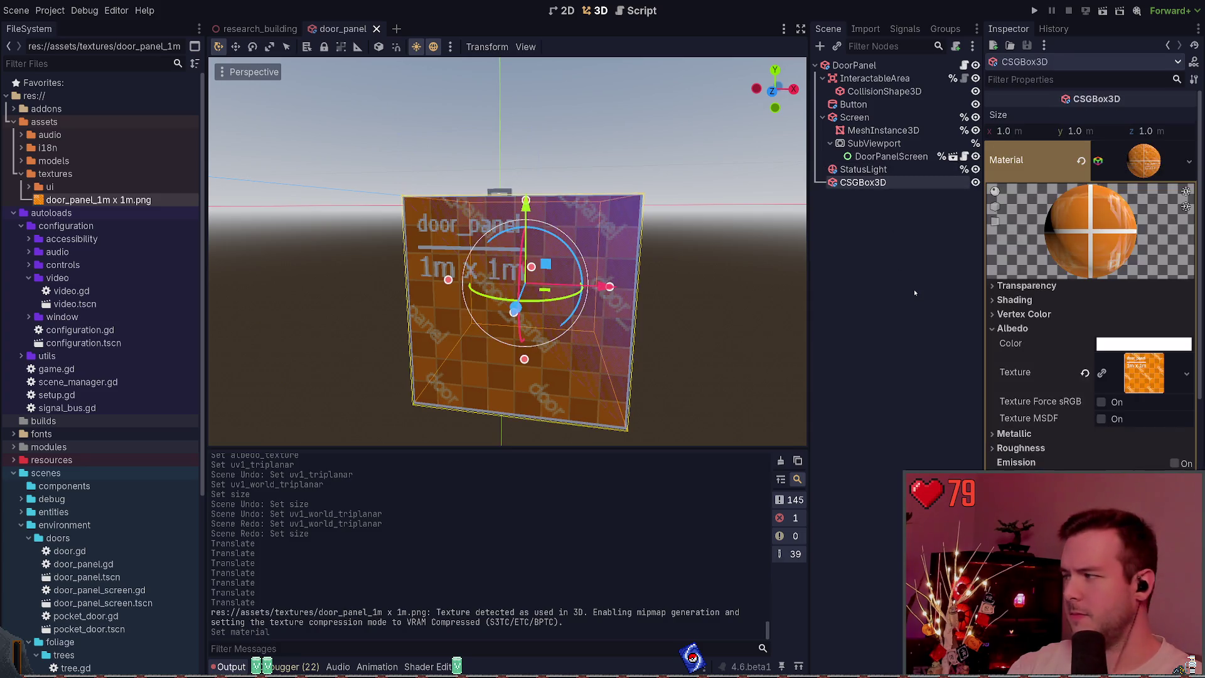
{"action": "left_click", "coordinate": [893, 293]}
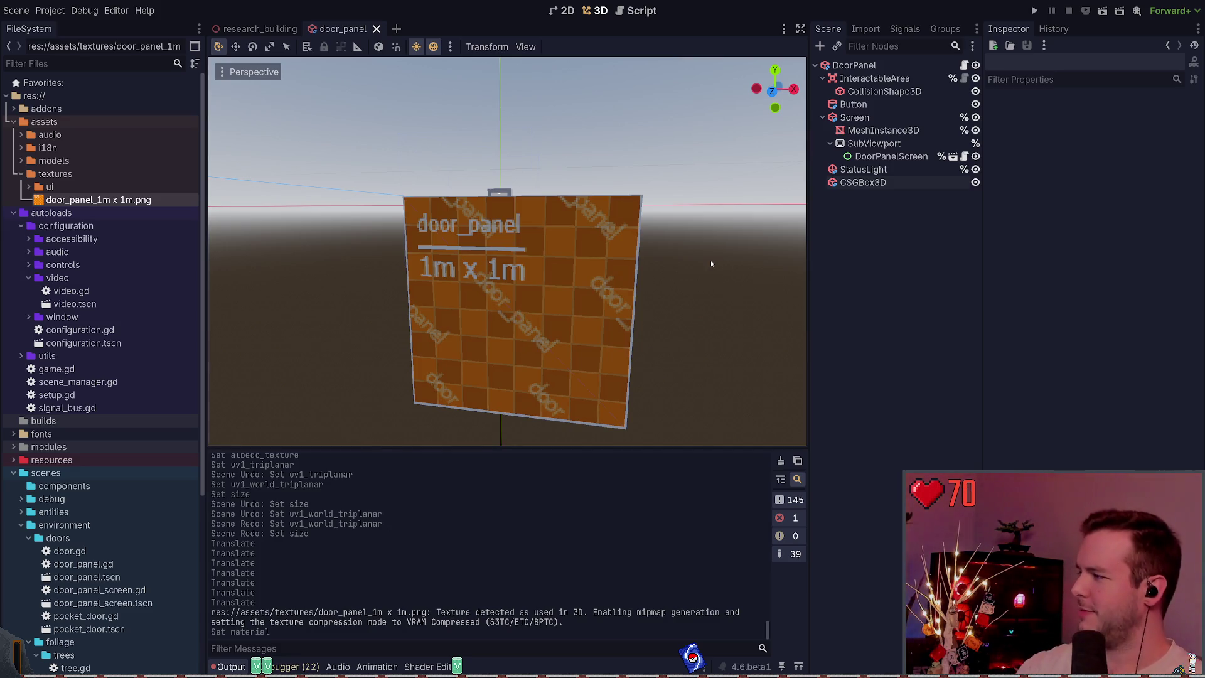
{"action": "left_click", "coordinate": [901, 183]}
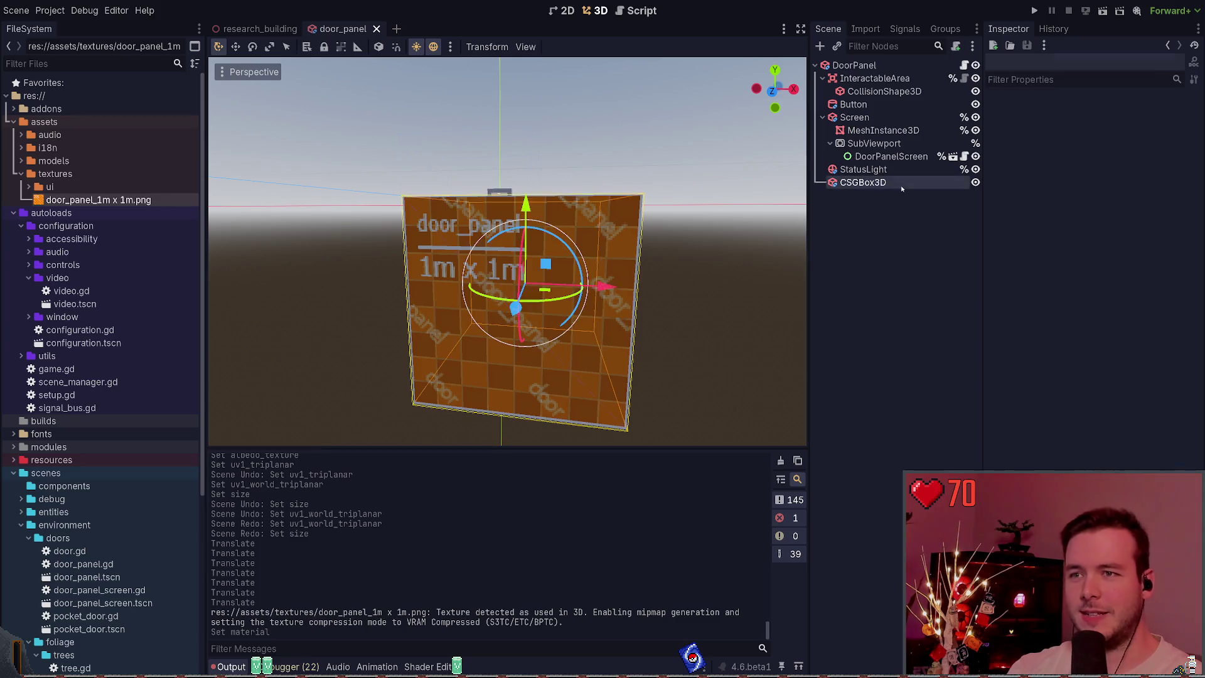
{"action": "left_click", "coordinate": [721, 271]}
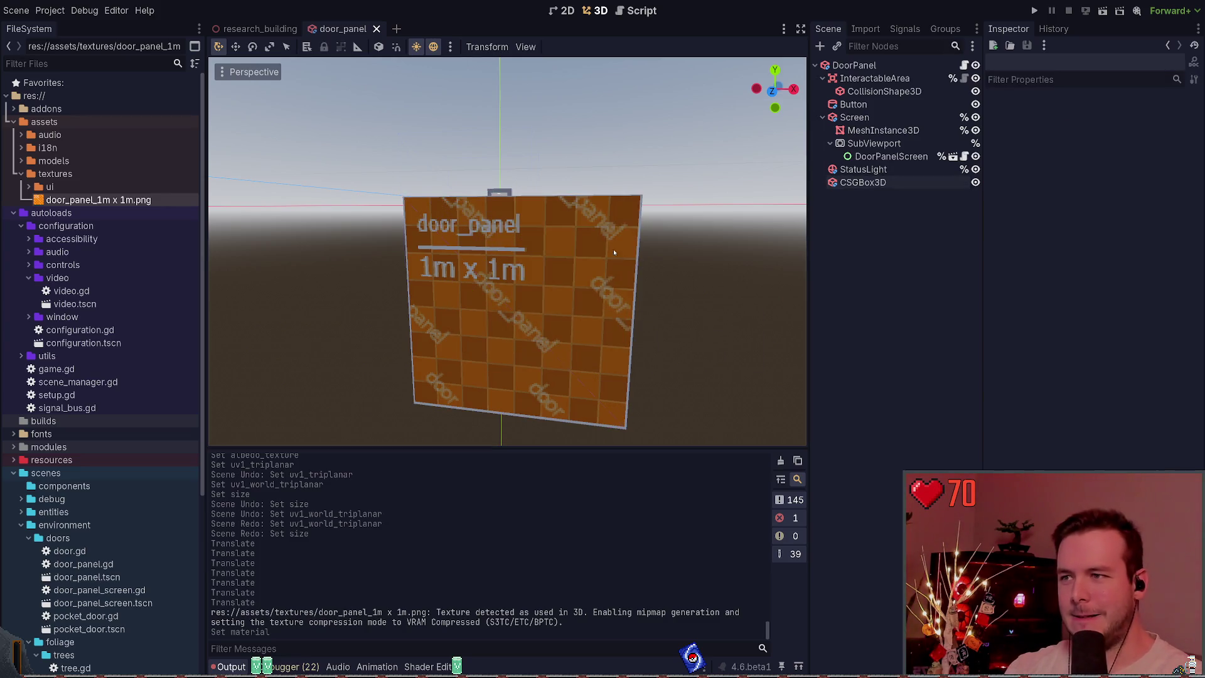
{"action": "mouse_move", "coordinate": [667, 320]}
{"action": "middle_mouse_down"}
{"action": "mouse_move", "coordinate": [621, 321]}
{"action": "mouse_move", "coordinate": [652, 314]}
{"action": "mouse_move", "coordinate": [646, 295]}
{"action": "mouse_move", "coordinate": [603, 301]}
{"action": "middle_mouse_up"}
{"action": "left_click", "coordinate": [603, 301]}
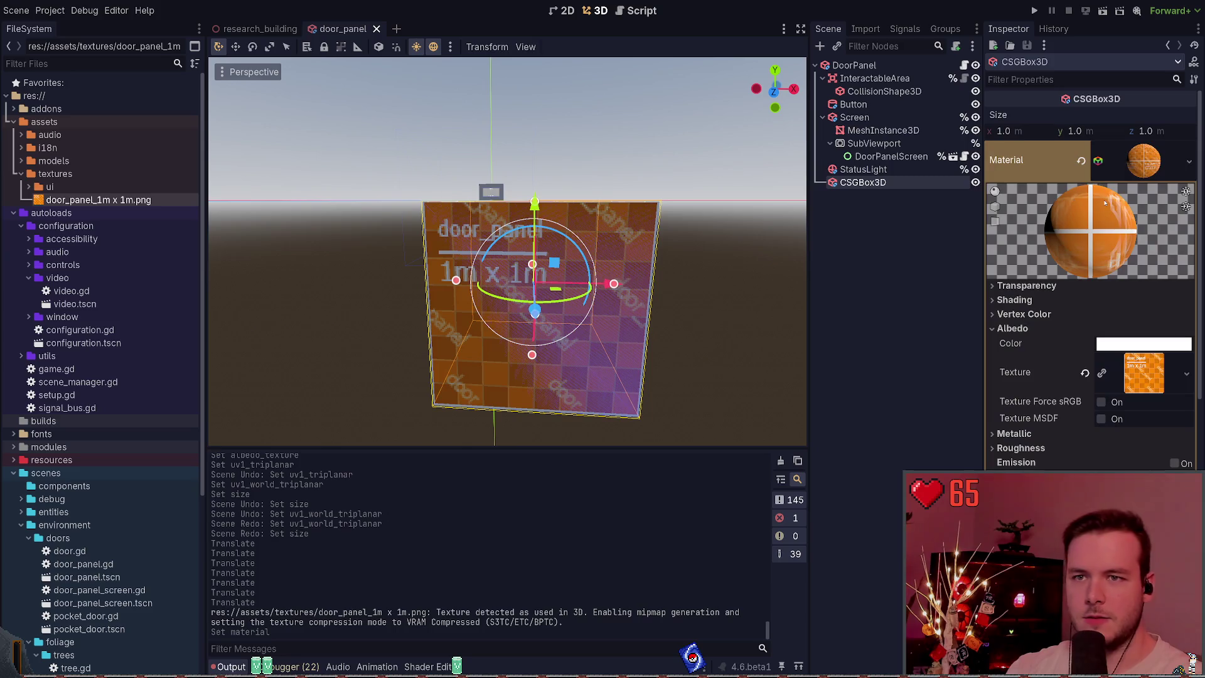
Collapse the Material section and revert the box's Position to 0, 0, 0.
{"action": "left_click", "coordinate": [1134, 175]}
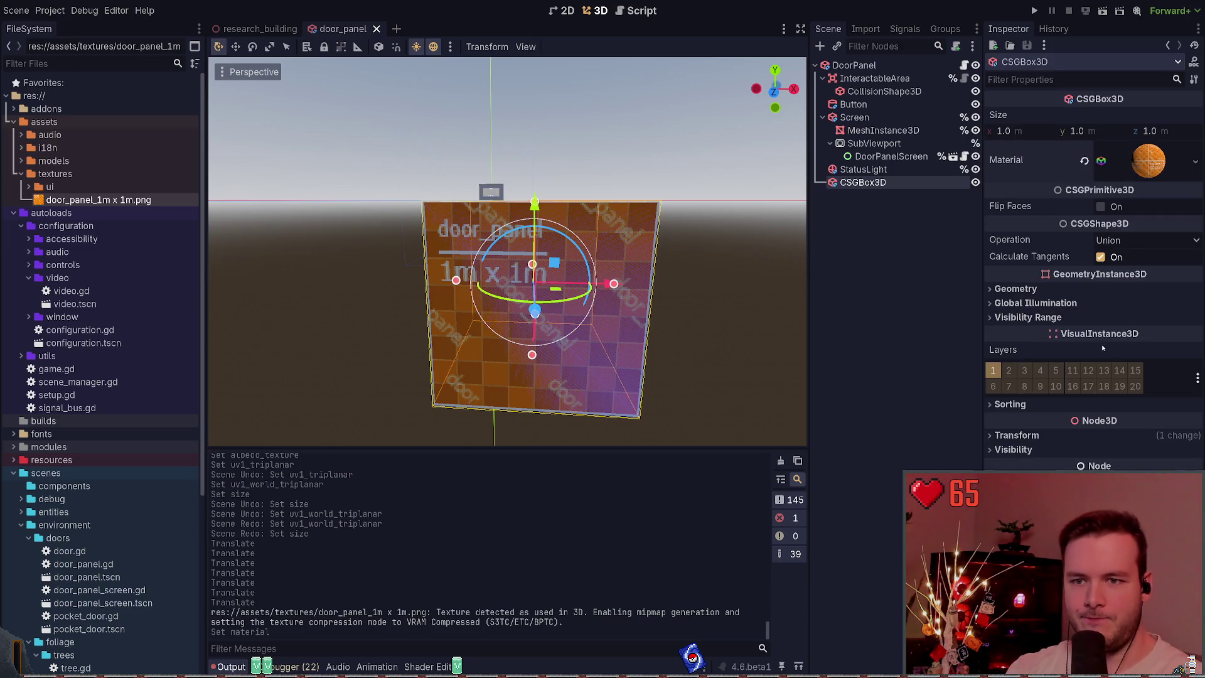
{"action": "left_click", "coordinate": [1017, 435]}
{"action": "scroll", "coordinate": [1067, 414], "scroll_direction": "down", "scroll_amount": 2}
{"action": "left_click", "coordinate": [1186, 407]}
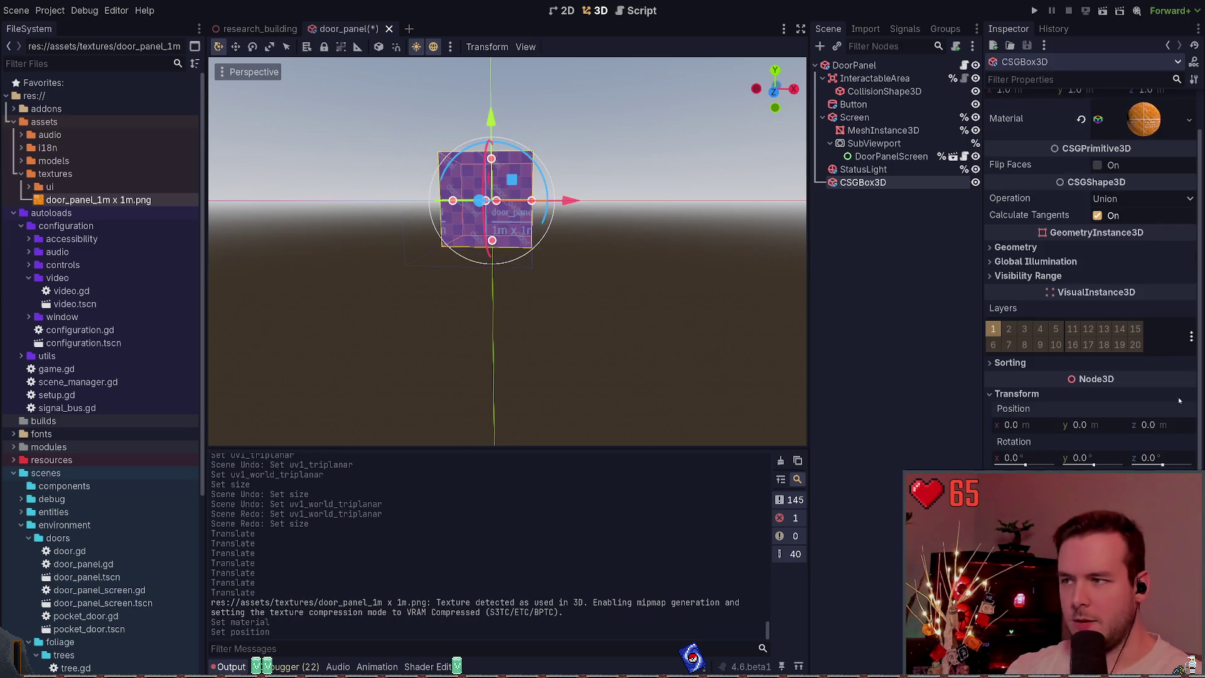
Move the box to x −2, z 0 with the gizmo, undoing a stray move, and save.
{"action": "mouse_move", "coordinate": [569, 201]}
{"action": "left_mouse_down"}
{"action": "mouse_move", "coordinate": [630, 208]}
{"action": "mouse_move", "coordinate": [611, 255]}
{"action": "left_mouse_up"}
{"action": "key", "text": "ctrl+z"}
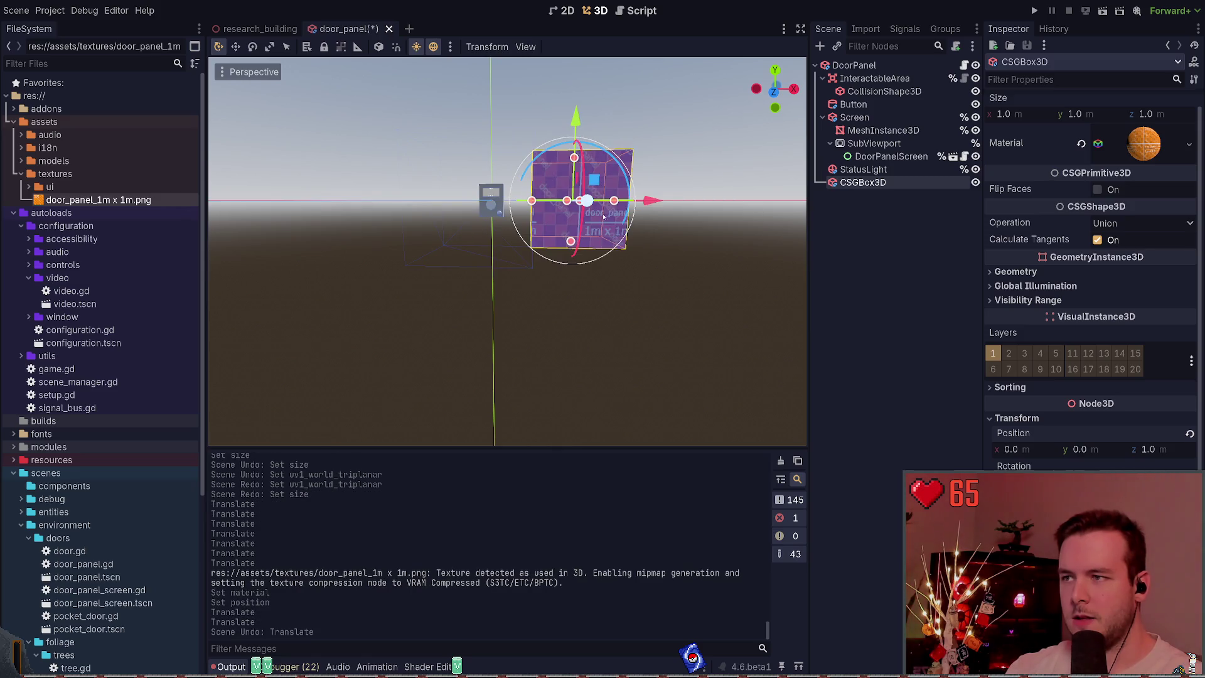
{"action": "left_click_drag", "start_coordinate": [587, 201], "coordinate": [558, 188]}
{"action": "mouse_move", "coordinate": [558, 188]}
{"action": "middle_mouse_down"}
{"action": "mouse_move", "coordinate": [533, 226]}
{"action": "mouse_move", "coordinate": [562, 226]}
{"action": "mouse_move", "coordinate": [580, 251]}
{"action": "middle_mouse_up"}
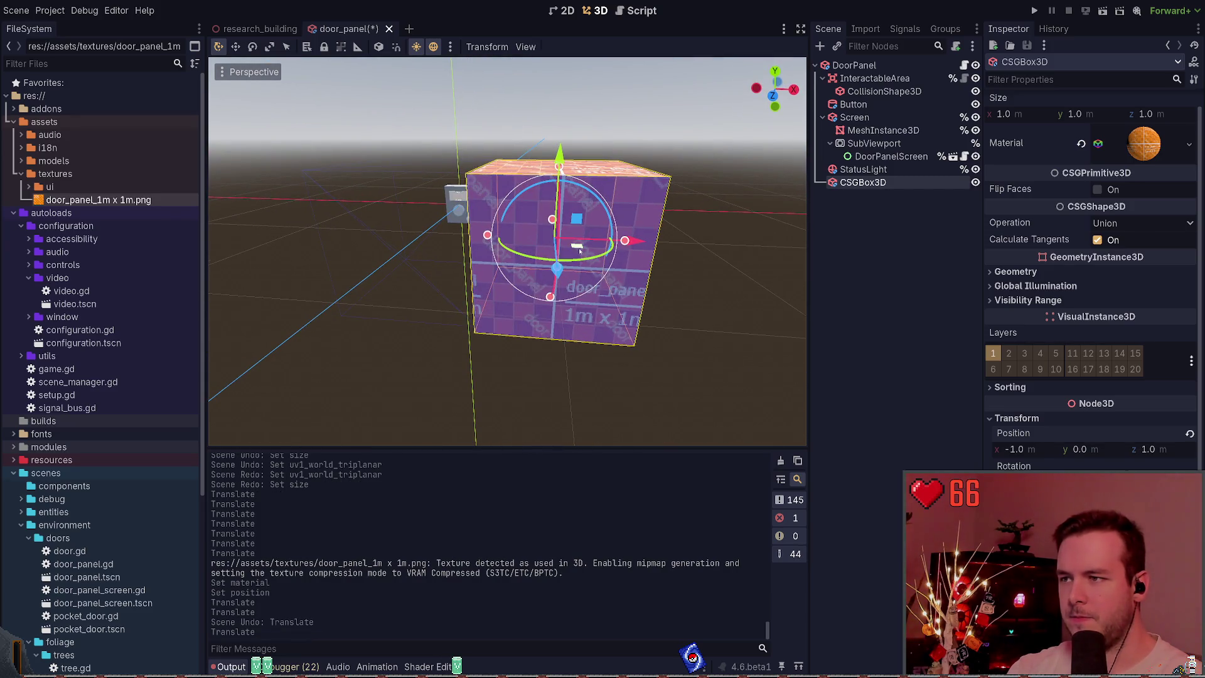
{"action": "left_click_drag", "start_coordinate": [580, 250], "coordinate": [635, 235]}
{"action": "key", "text": "ctrl+s"}
Orbit the view to face the moved box's orange door_panel front.
{"action": "middle_click_drag", "start_coordinate": [620, 237], "coordinate": [603, 251]}
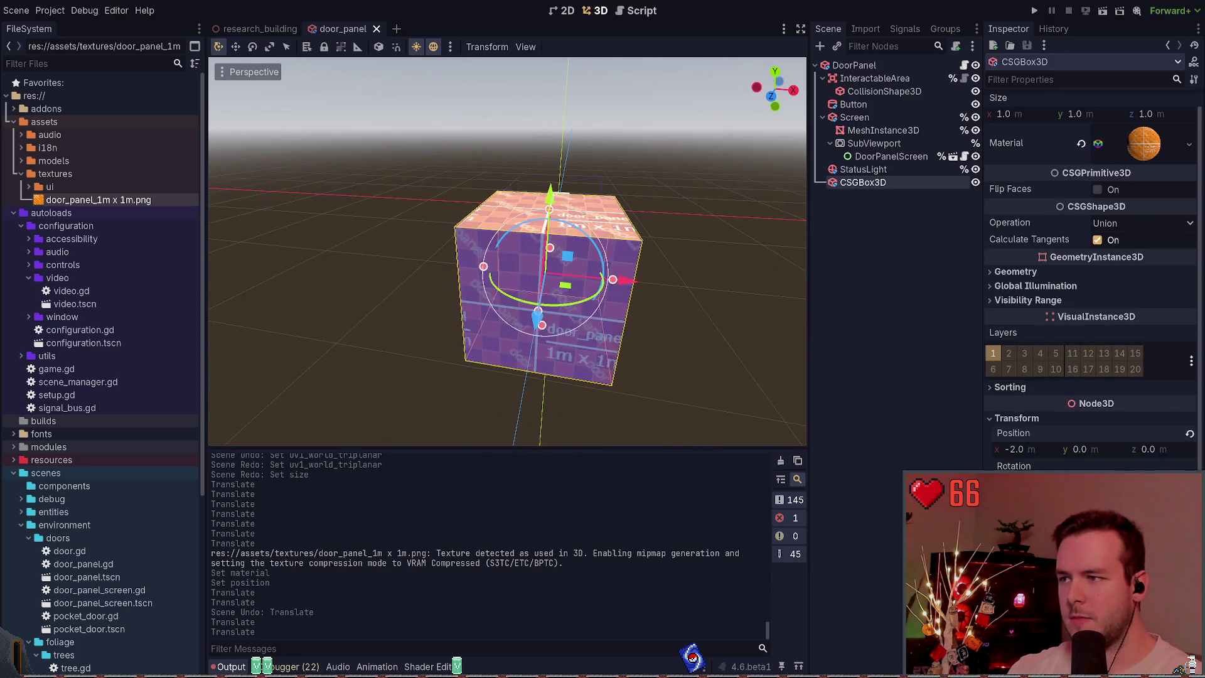
{"action": "left_click", "coordinate": [744, 256]}
{"action": "middle_click_drag", "start_coordinate": [745, 256], "coordinate": [693, 260]}
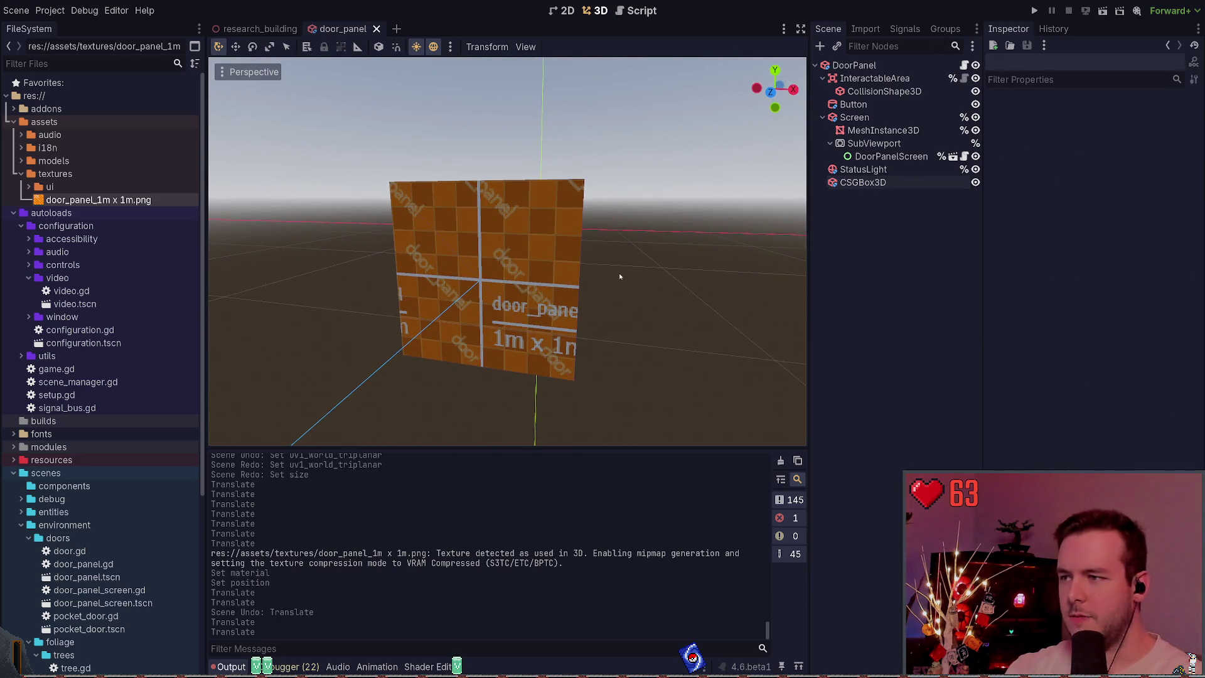
{"action": "middle_click_drag", "start_coordinate": [606, 261], "coordinate": [605, 264]}
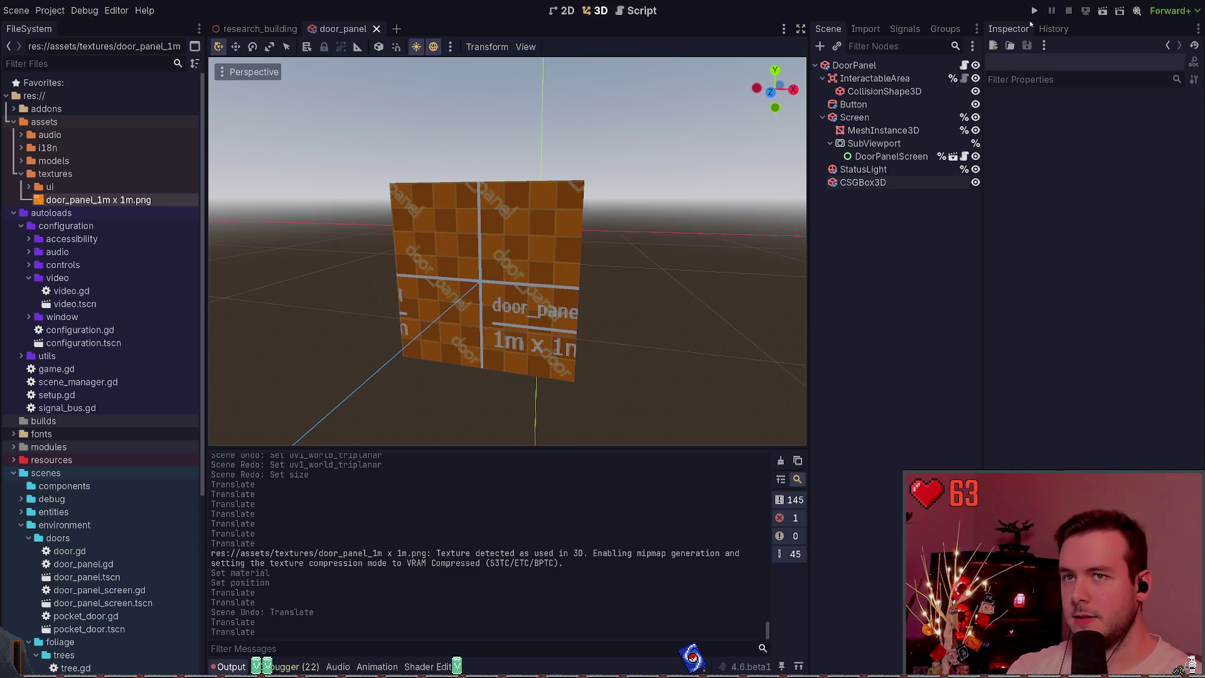
Run the project, continue the saved game, and walk around the room viewing the orange box.
{"action": "left_click", "coordinate": [1035, 11]}
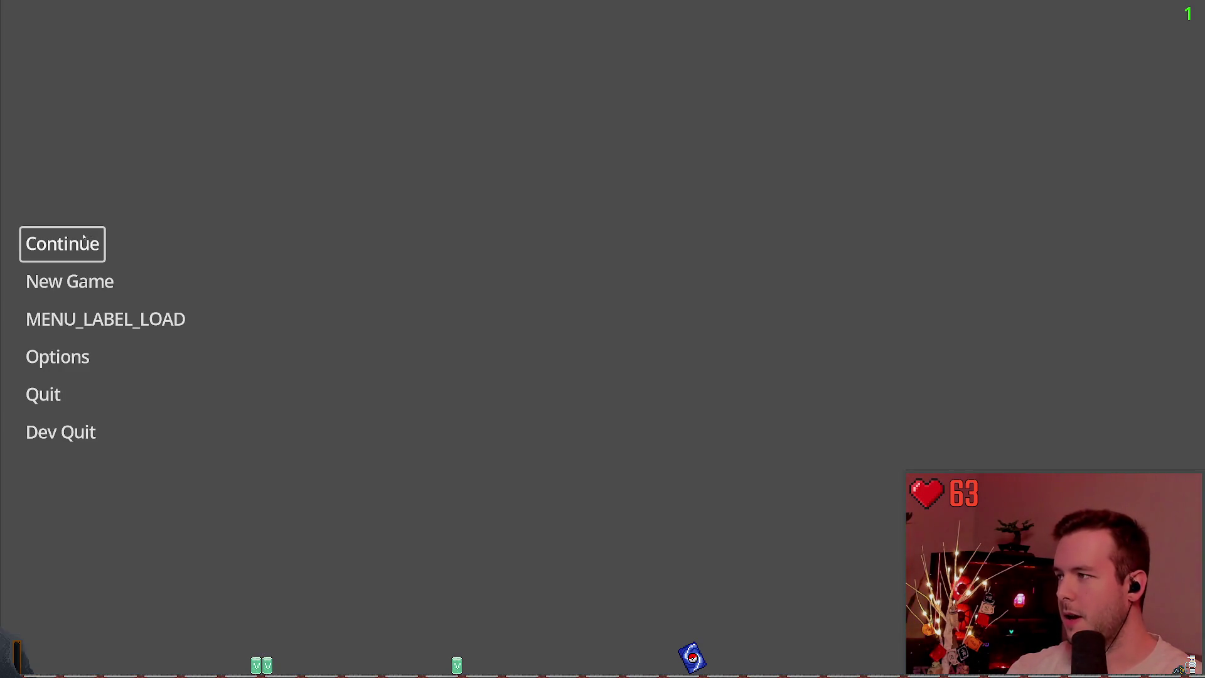
{"action": "left_click", "coordinate": [85, 236]}
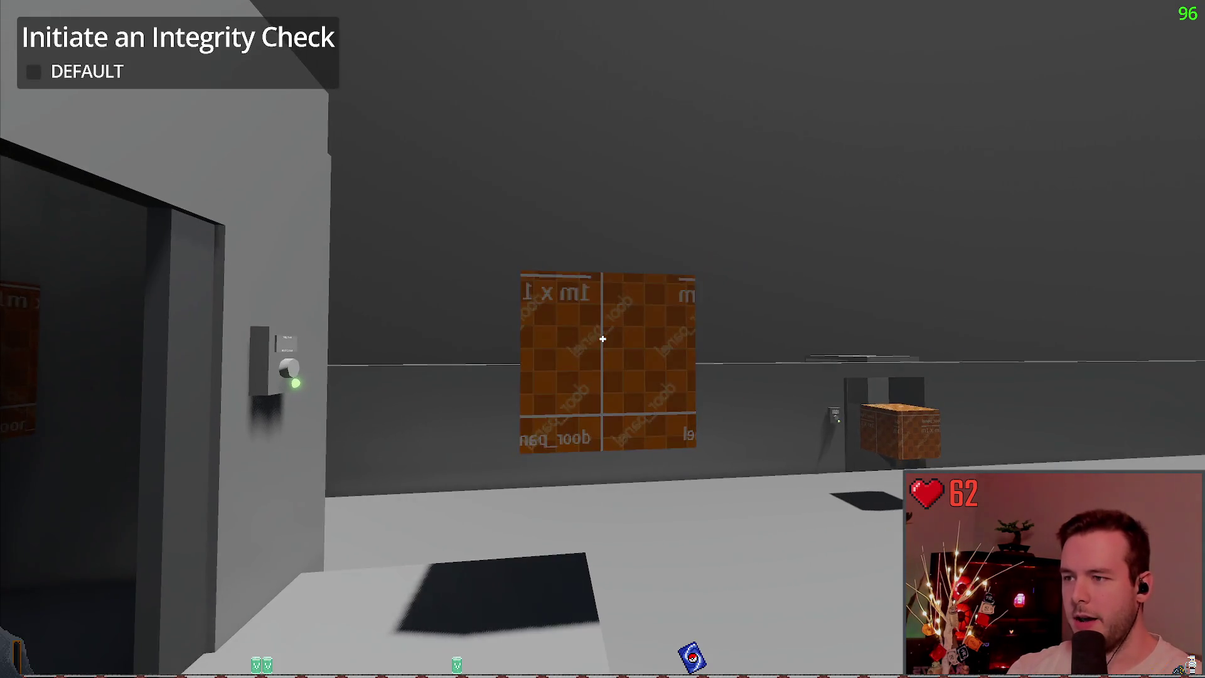
{"action": "key", "text": "w"}
{"action": "key", "text": "s"}
{"action": "key", "text": "s"}
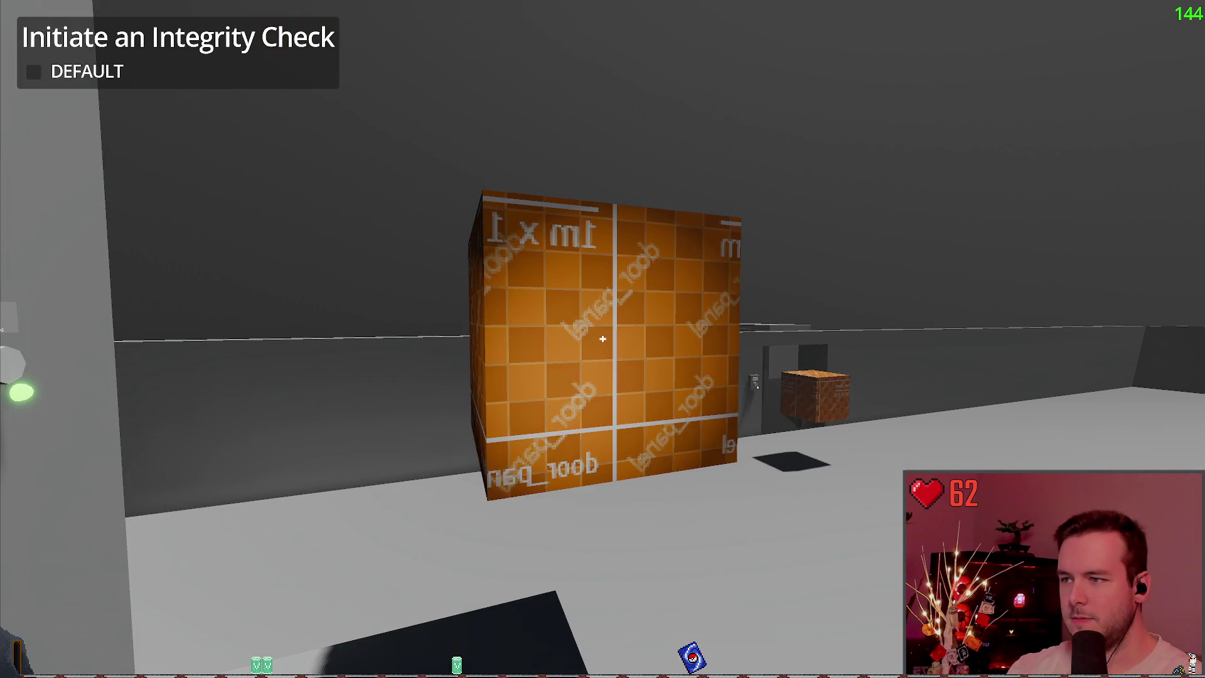
{"action": "key", "text": "s"}
{"action": "key", "text": "w"}
{"action": "key", "text": "a"}
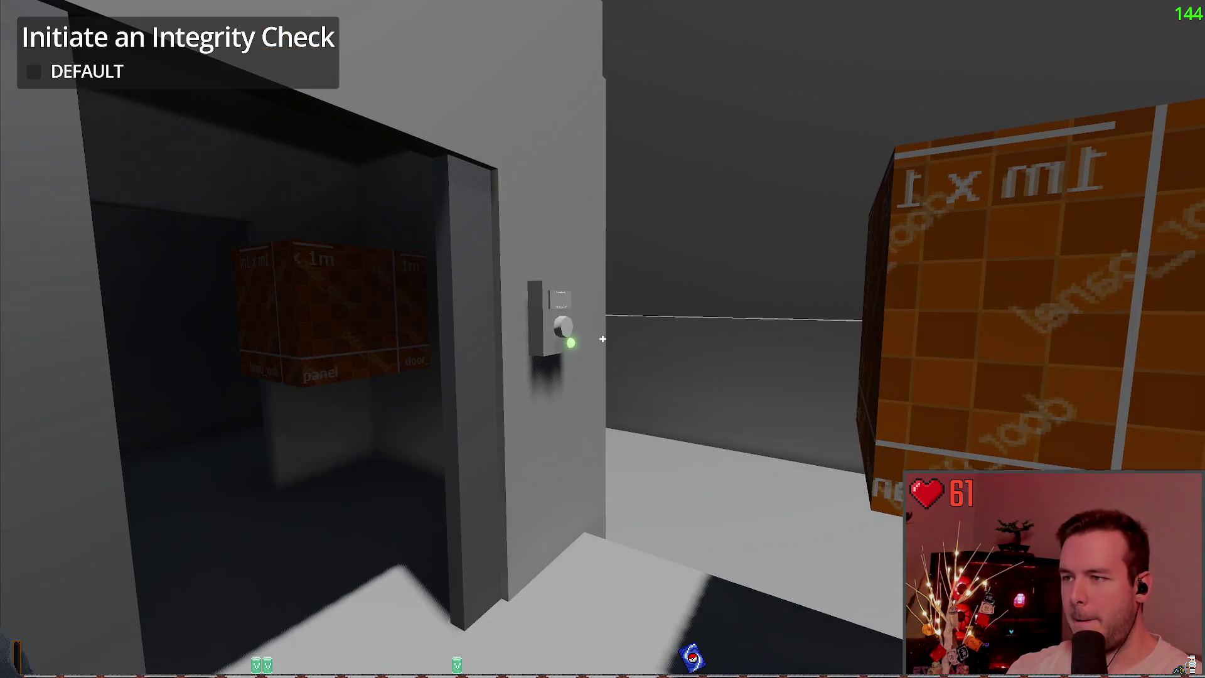
{"action": "key", "text": "s"}
{"action": "key", "text": "w"}
{"action": "key", "text": "w"}
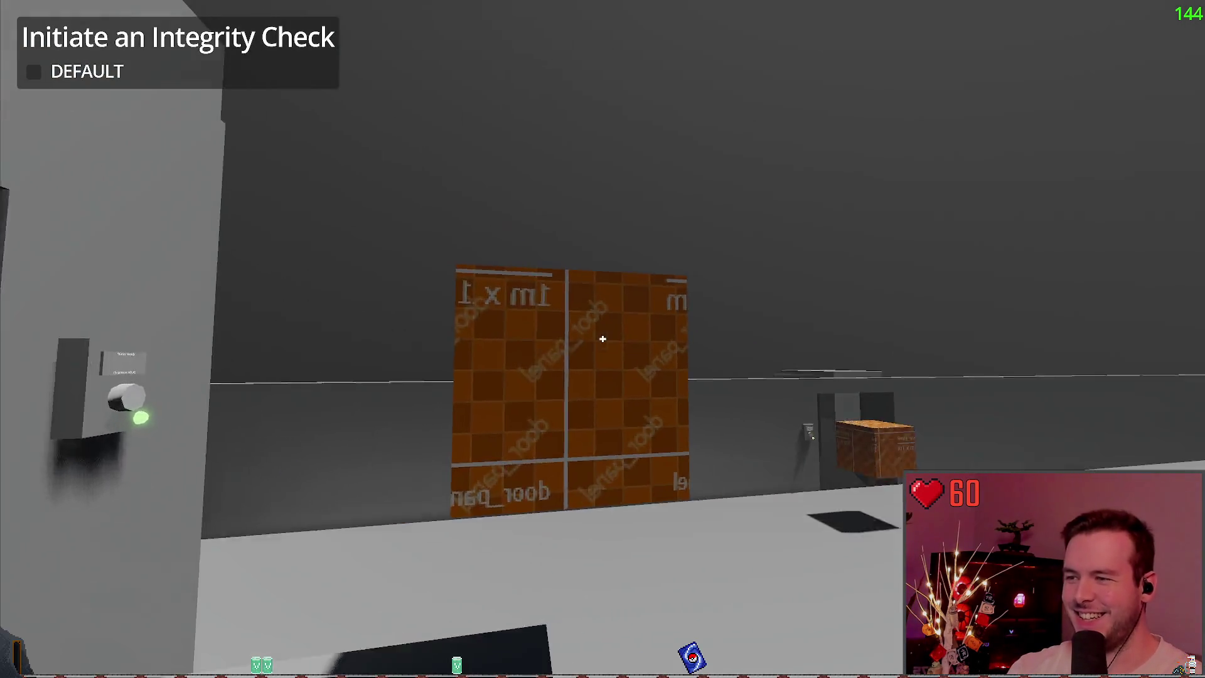
{"action": "key", "text": "a"}
{"action": "key", "text": "d"}
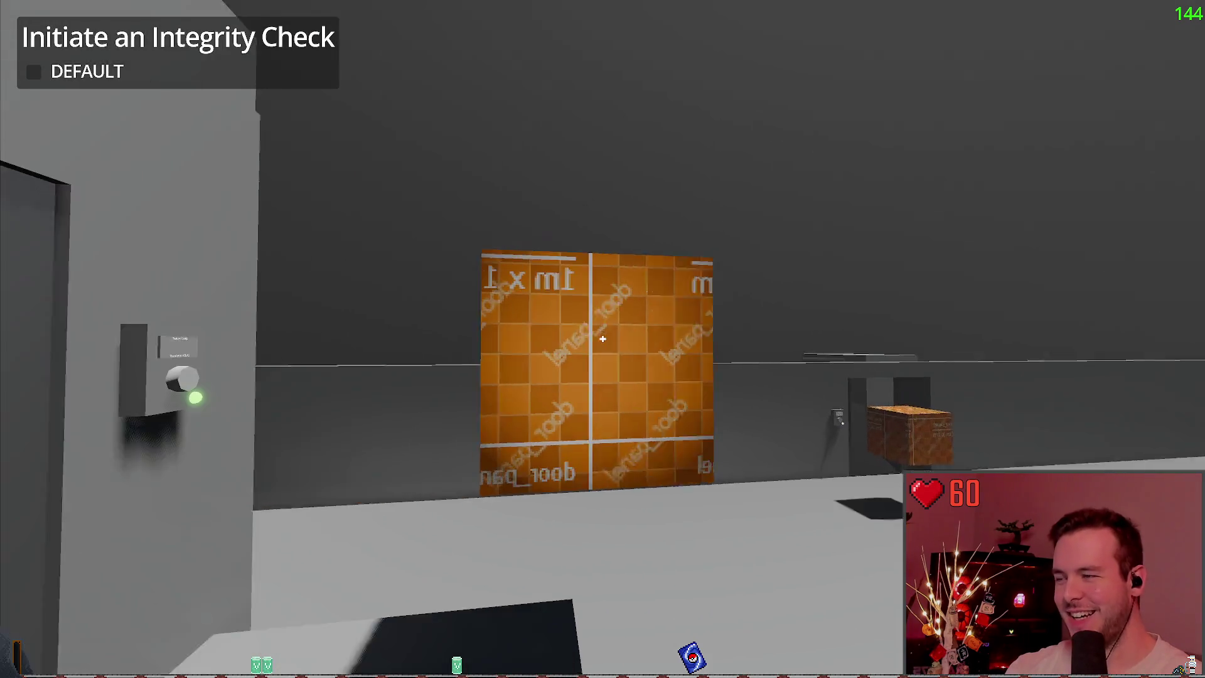
{"action": "key", "text": "a"}
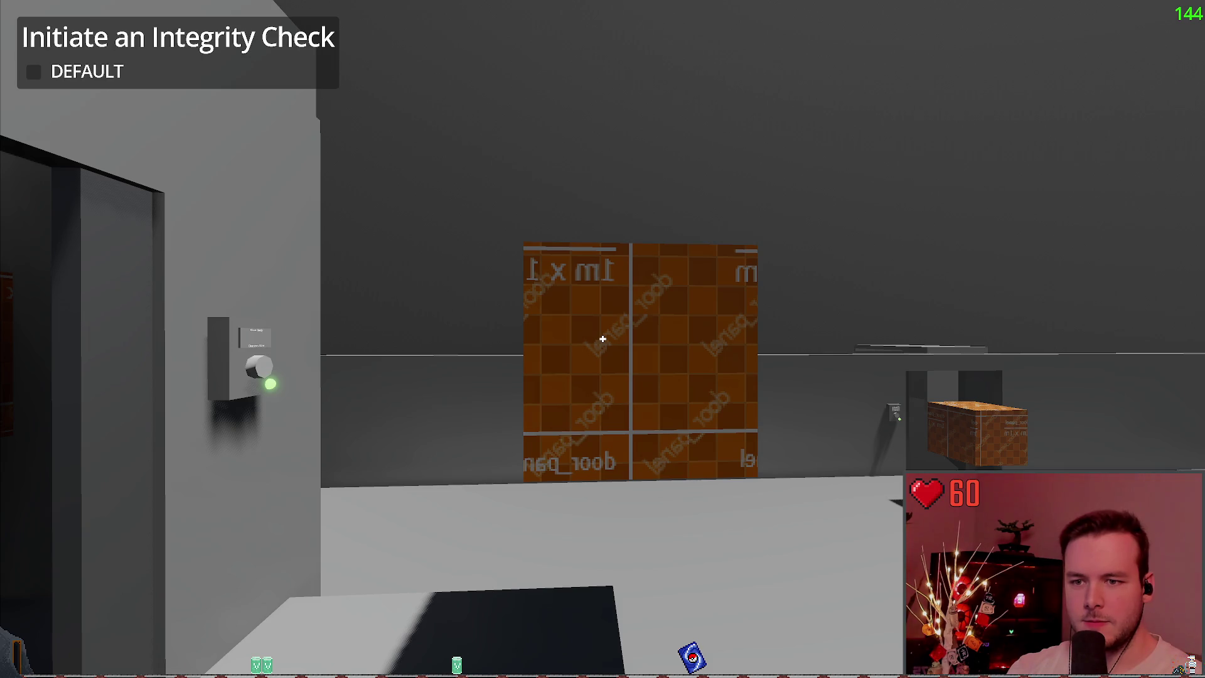
Pick up the textured box, drop it, and pick it up again.
{"action": "left_click", "coordinate": [603, 339]}
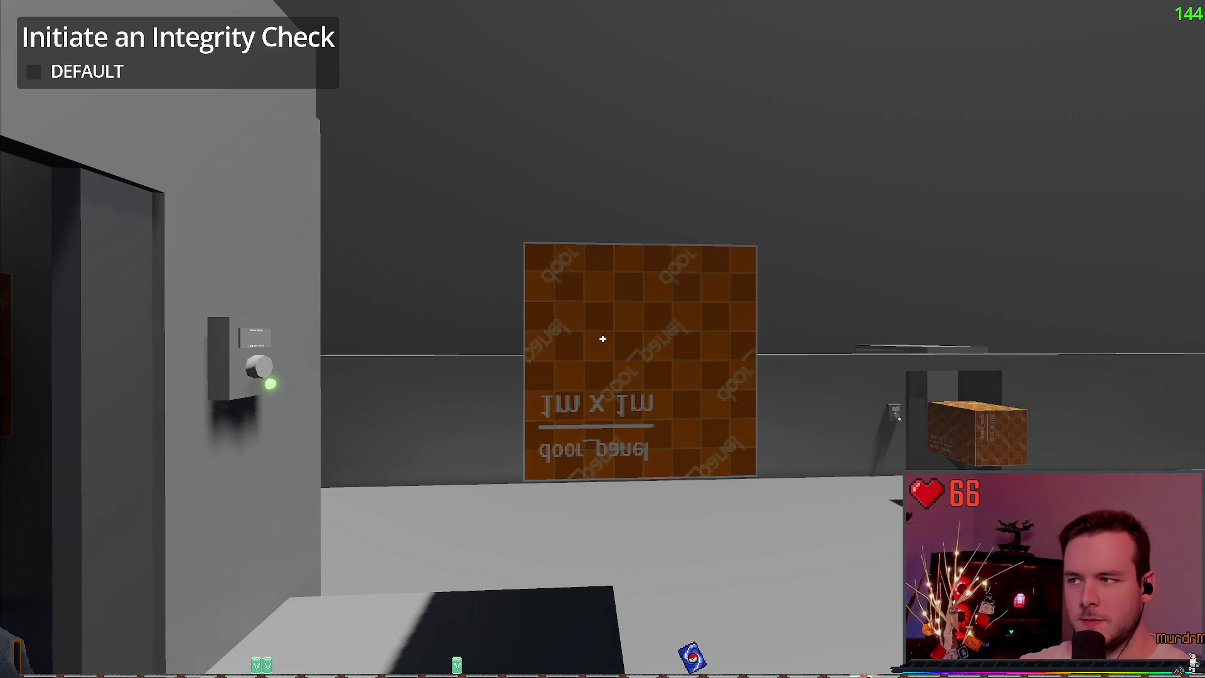
{"action": "left_click", "coordinate": [603, 339]}
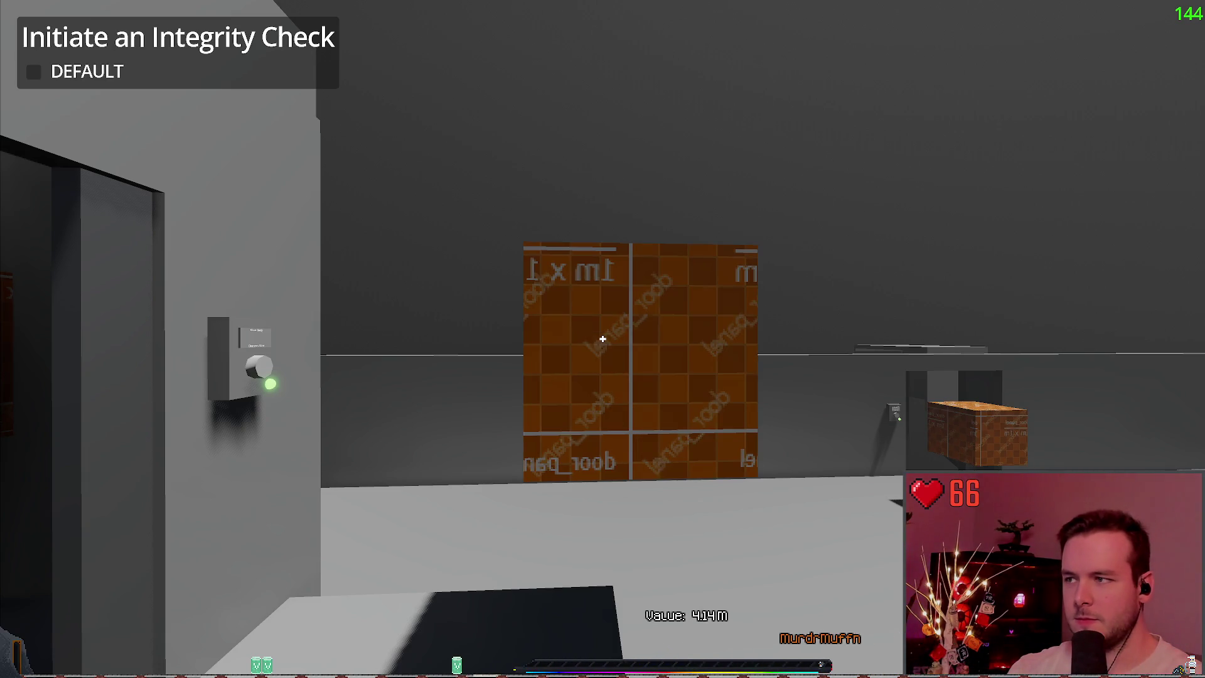
{"action": "left_click", "coordinate": [603, 339]}
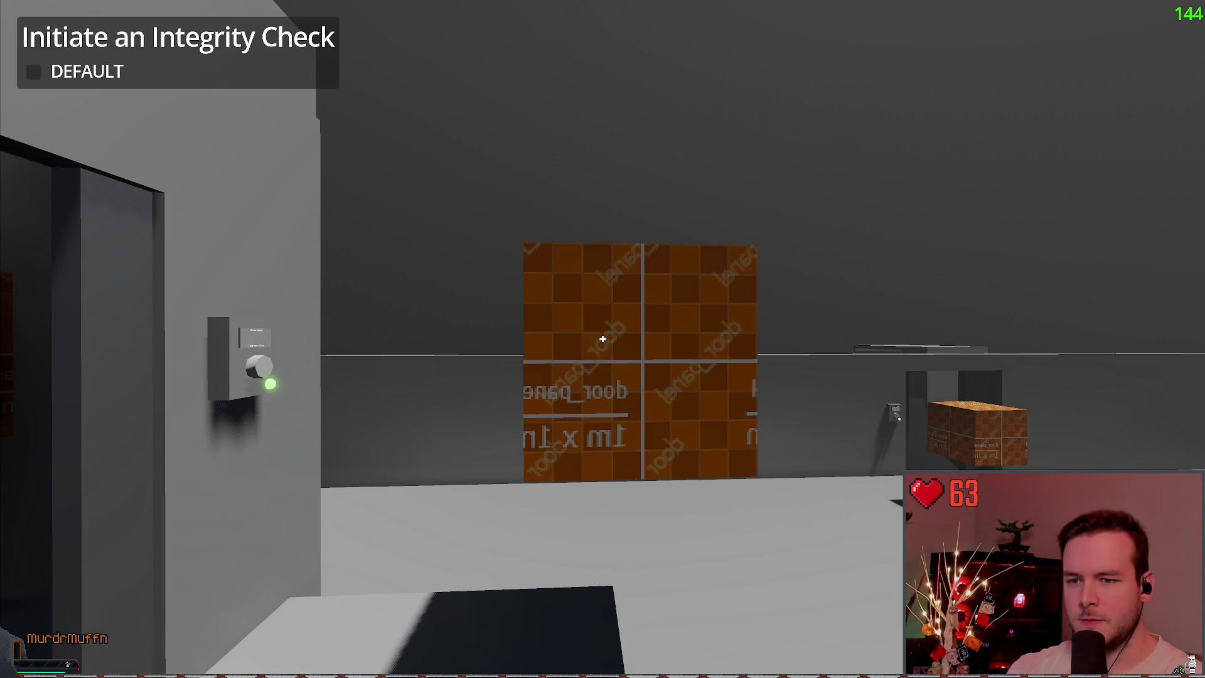
Carry the cube across the room down to floor level near the wall.
{"action": "key", "text": "s"}
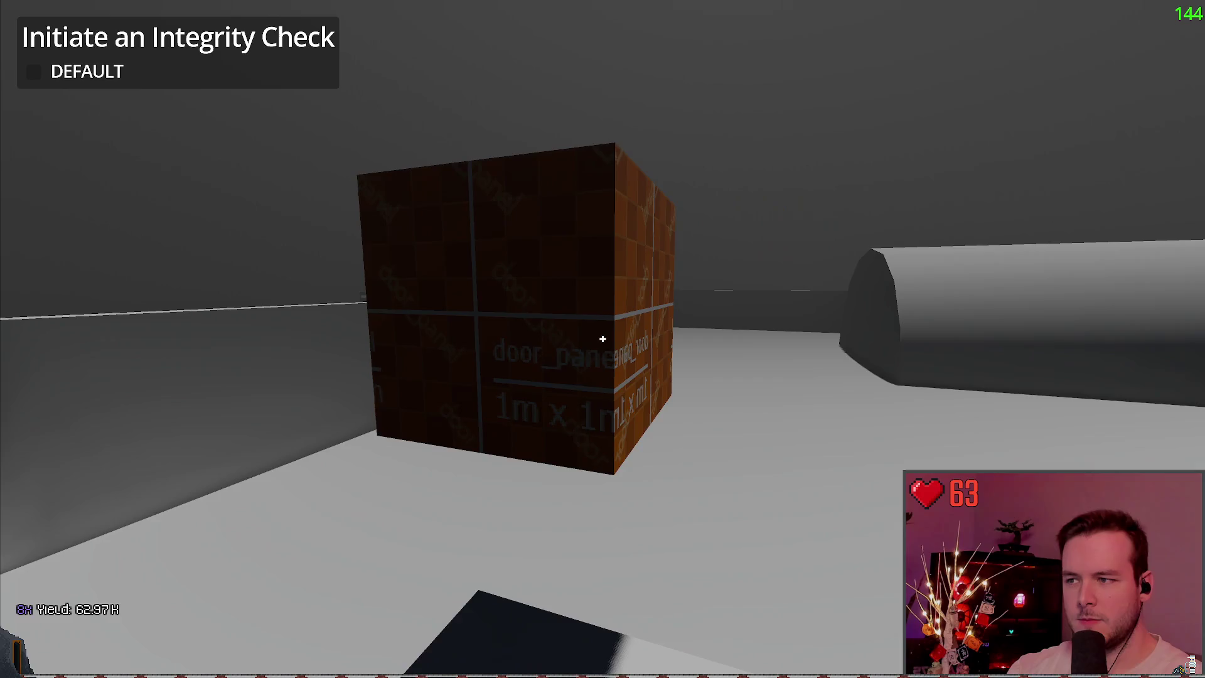
{"action": "key", "text": "a"}
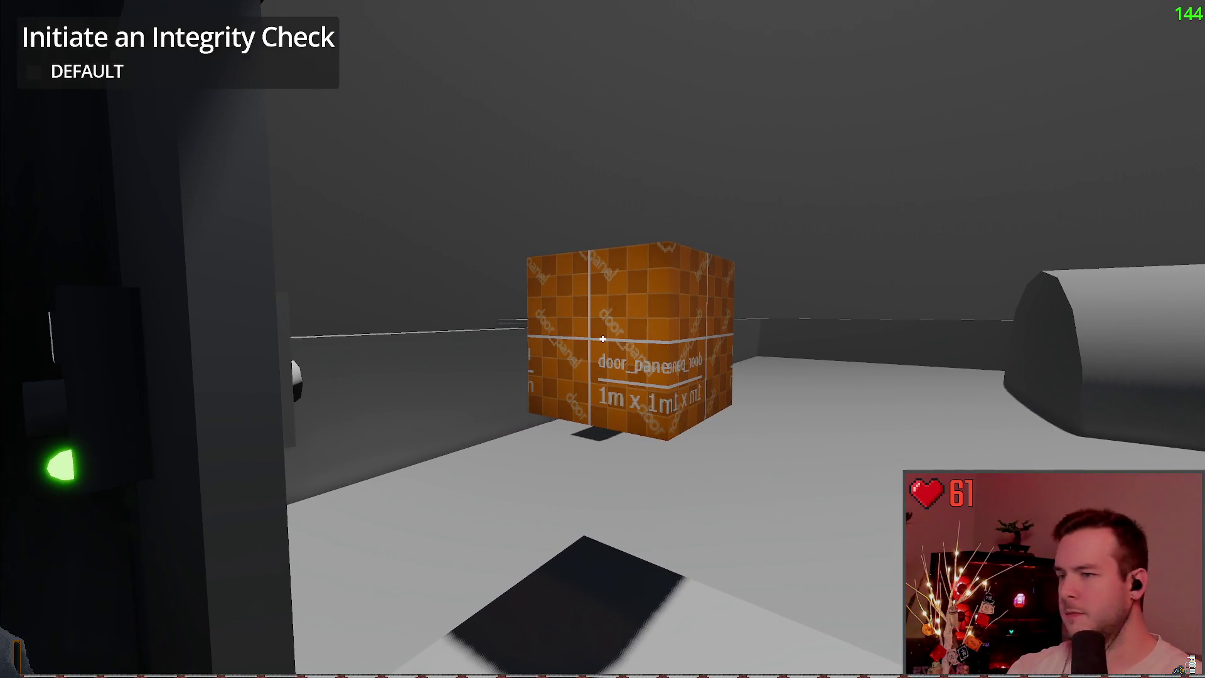
{"action": "key", "text": "w"}
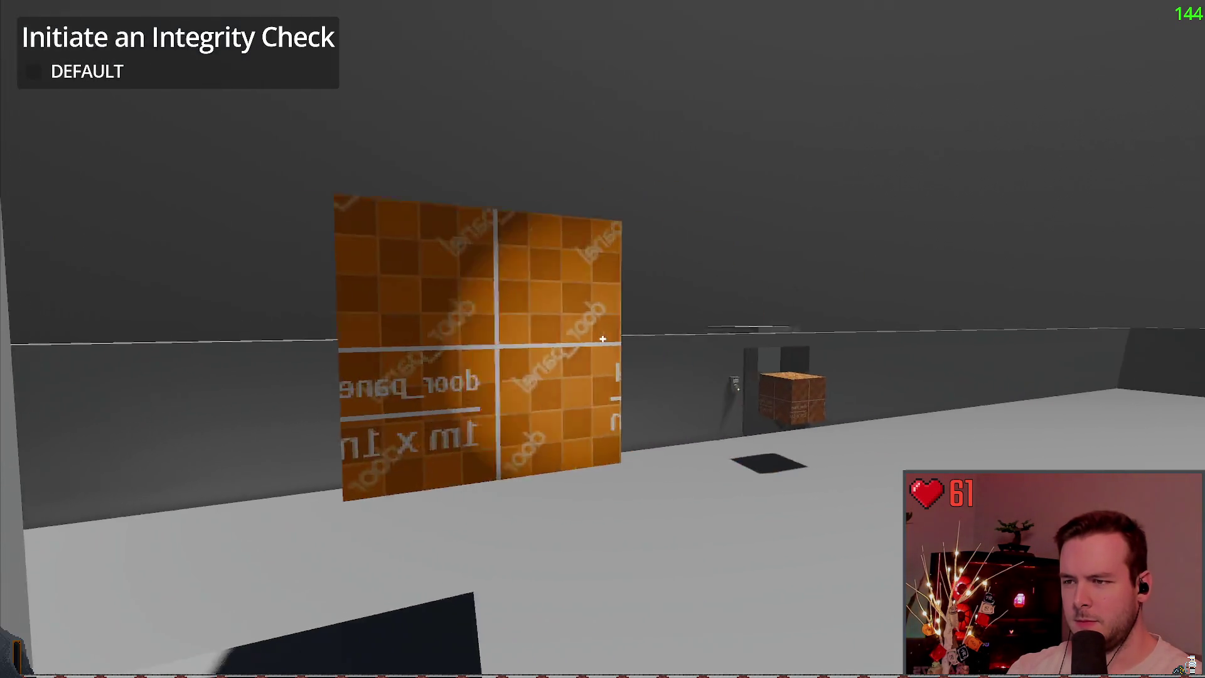
{"action": "key", "text": "w"}
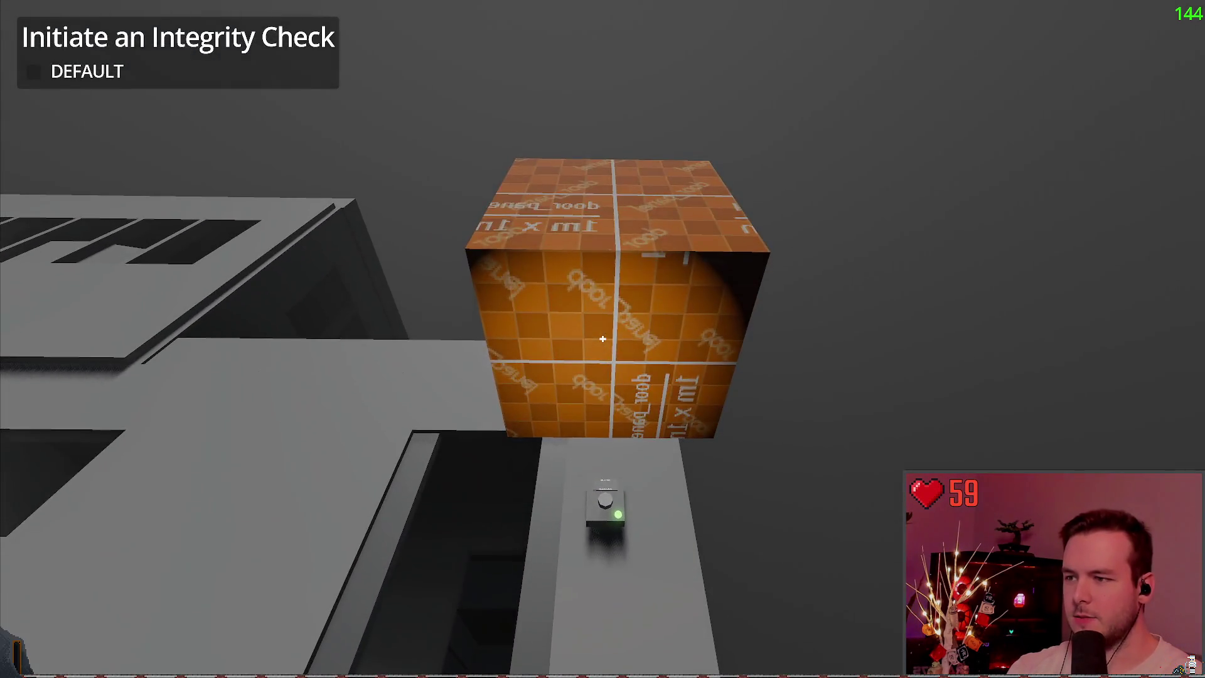
{"action": "key", "text": "w"}
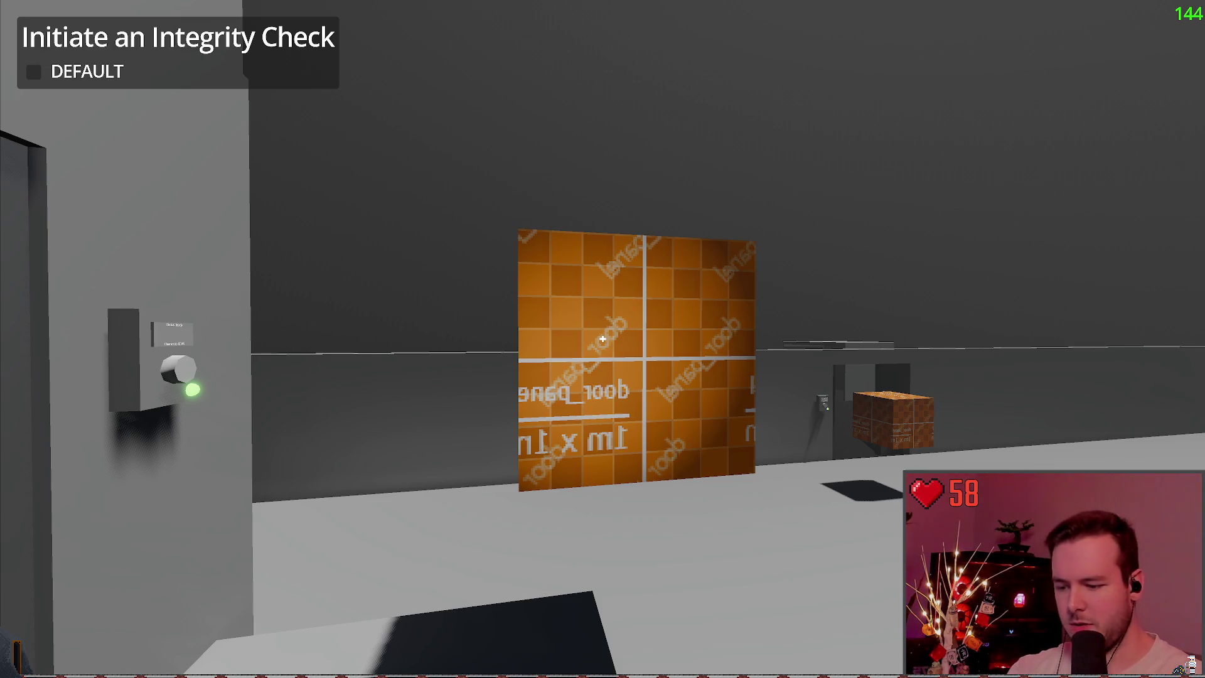
Rotate the held cube repeatedly to inspect the grid texture on each face.
{"action": "key", "text": "r"}
{"action": "key", "text": "r"}
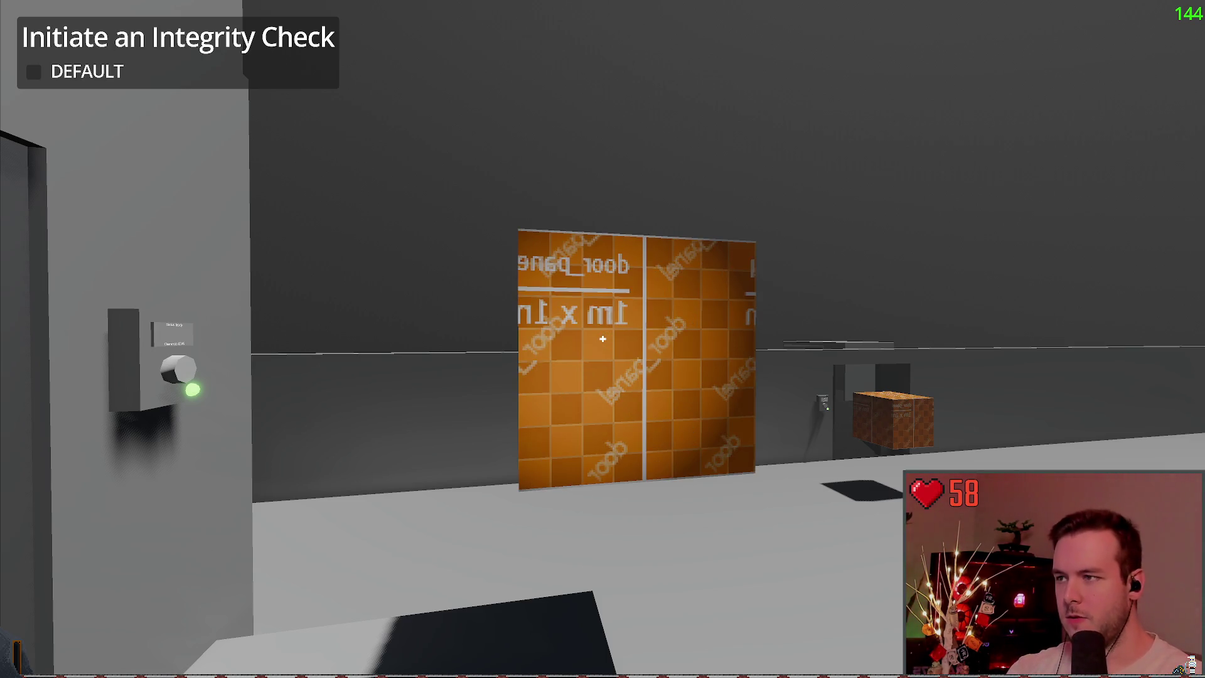
{"action": "key", "text": "r"}
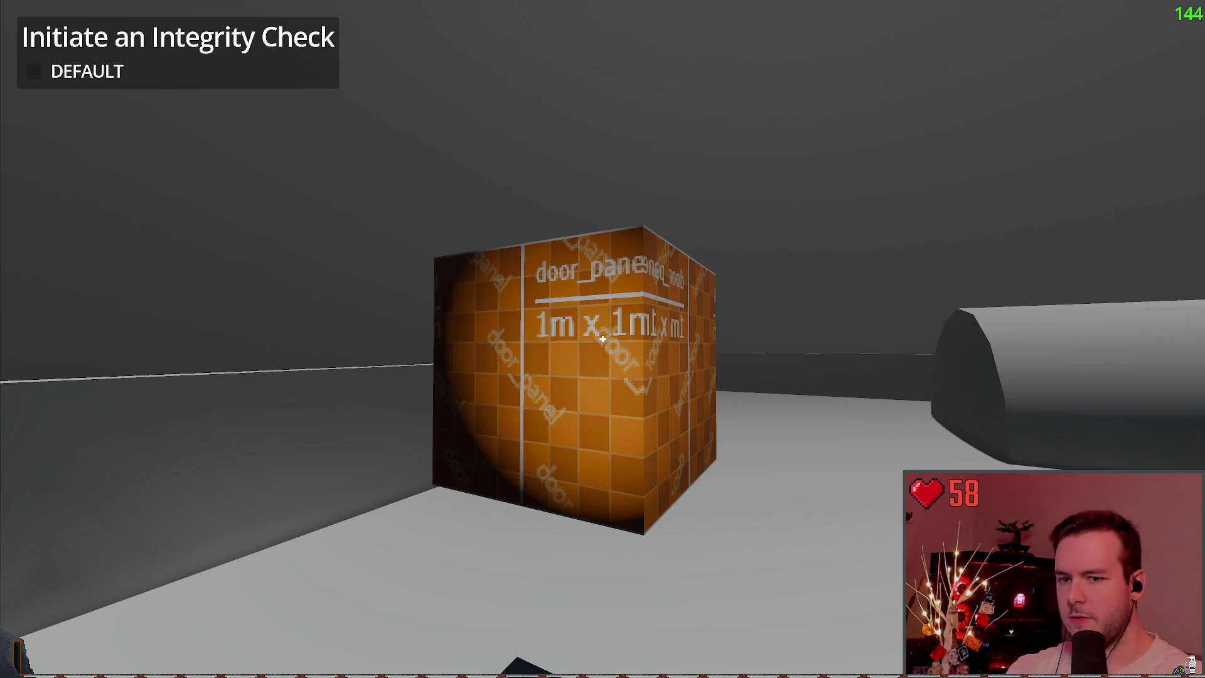
{"action": "key", "text": "r"}
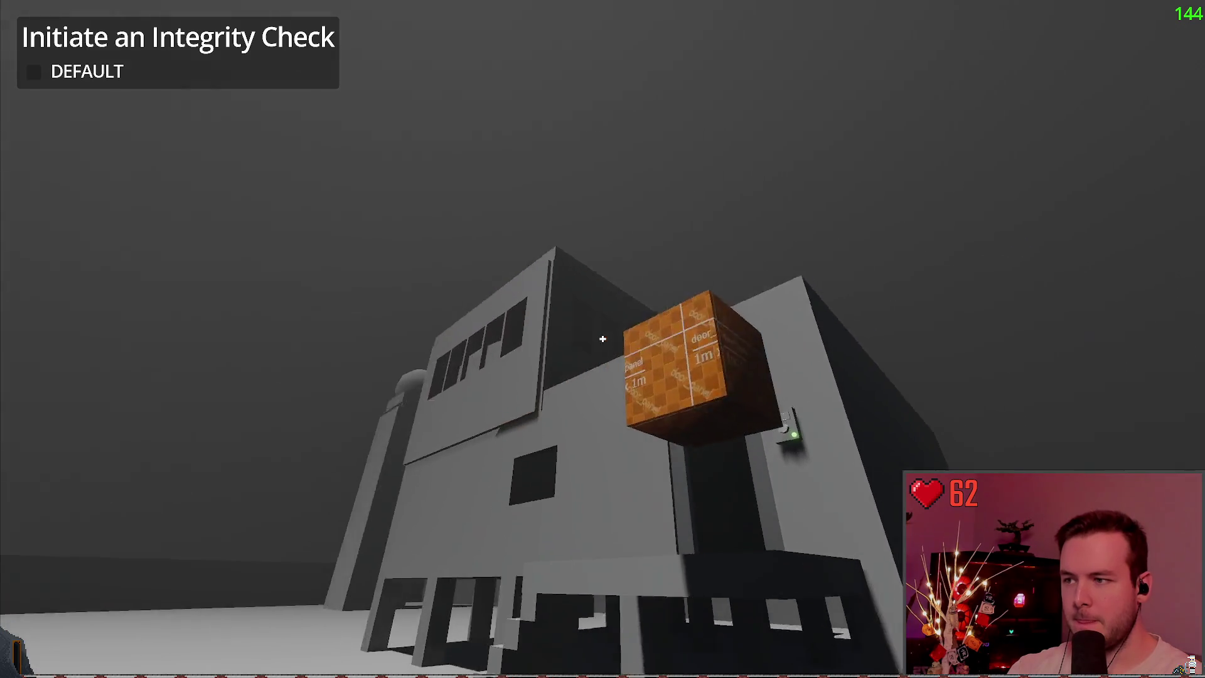
{"action": "key", "text": "r"}
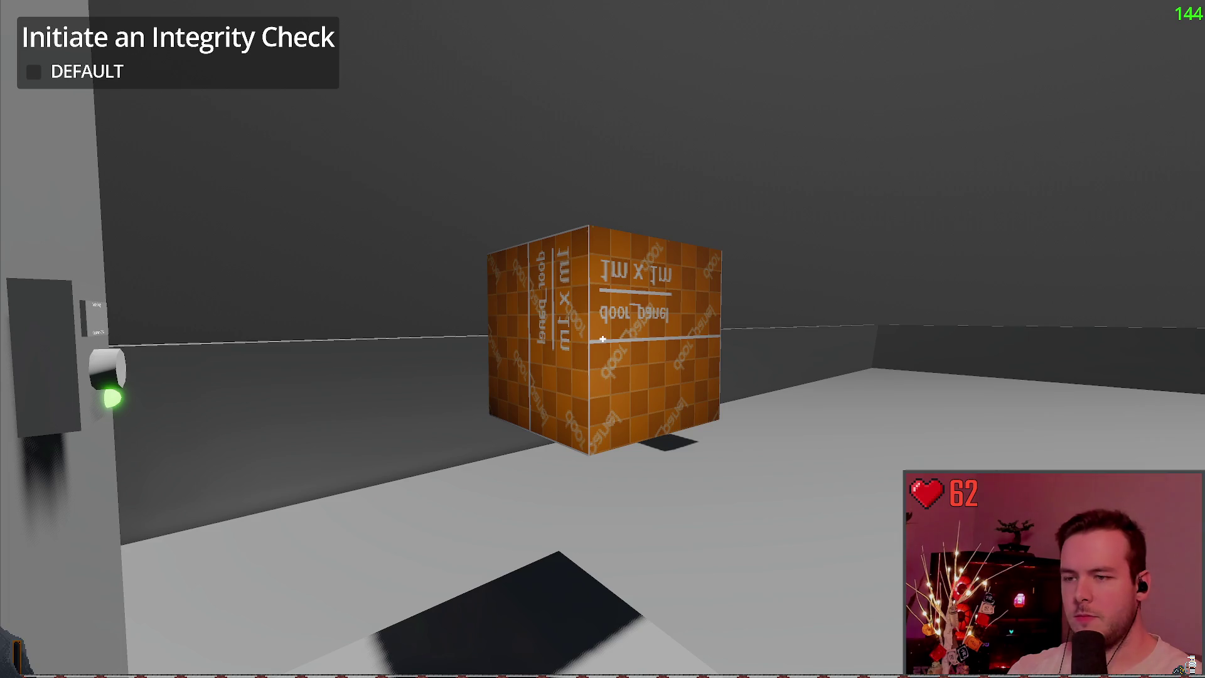
{"action": "key", "text": "r"}
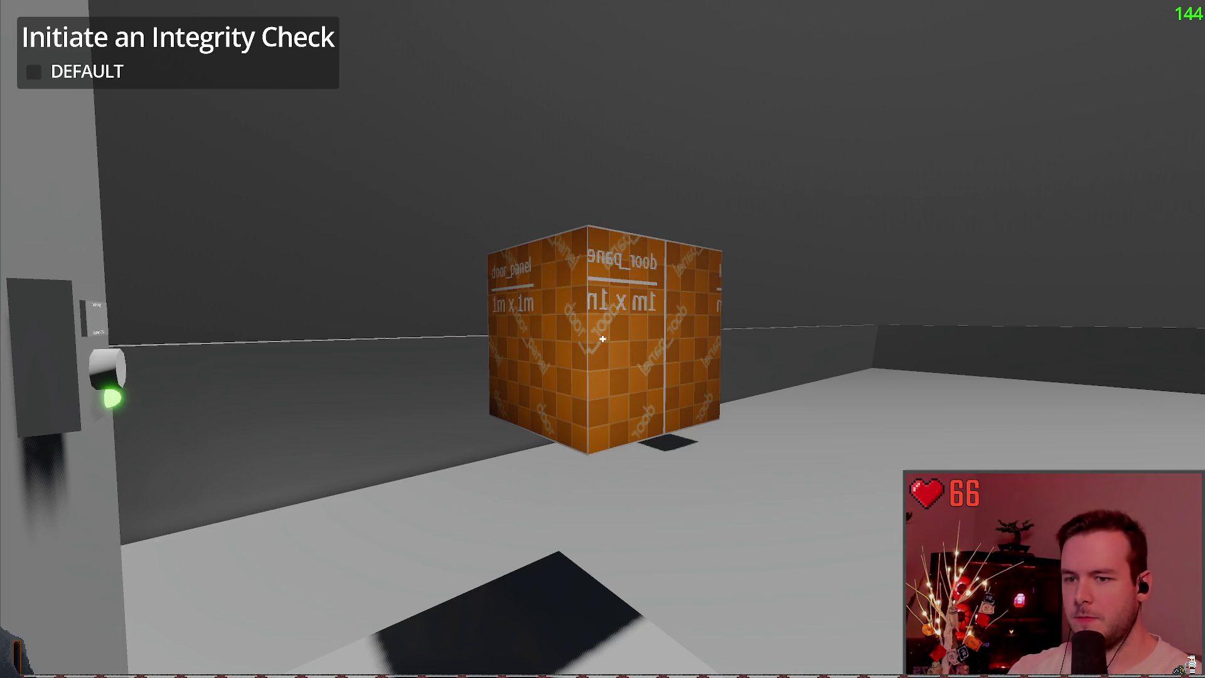
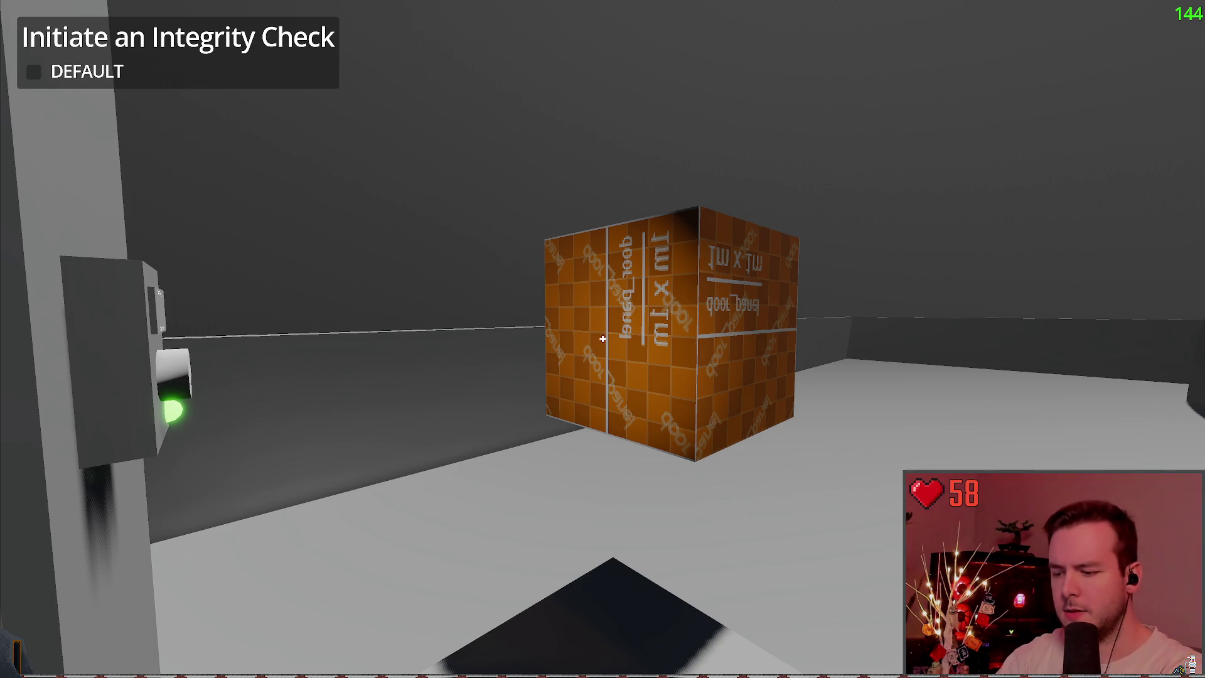
Rotate the floating test cube 90° to check where the door_panel labels land on its faces.
{"action": "left_click", "coordinate": [602, 339]}
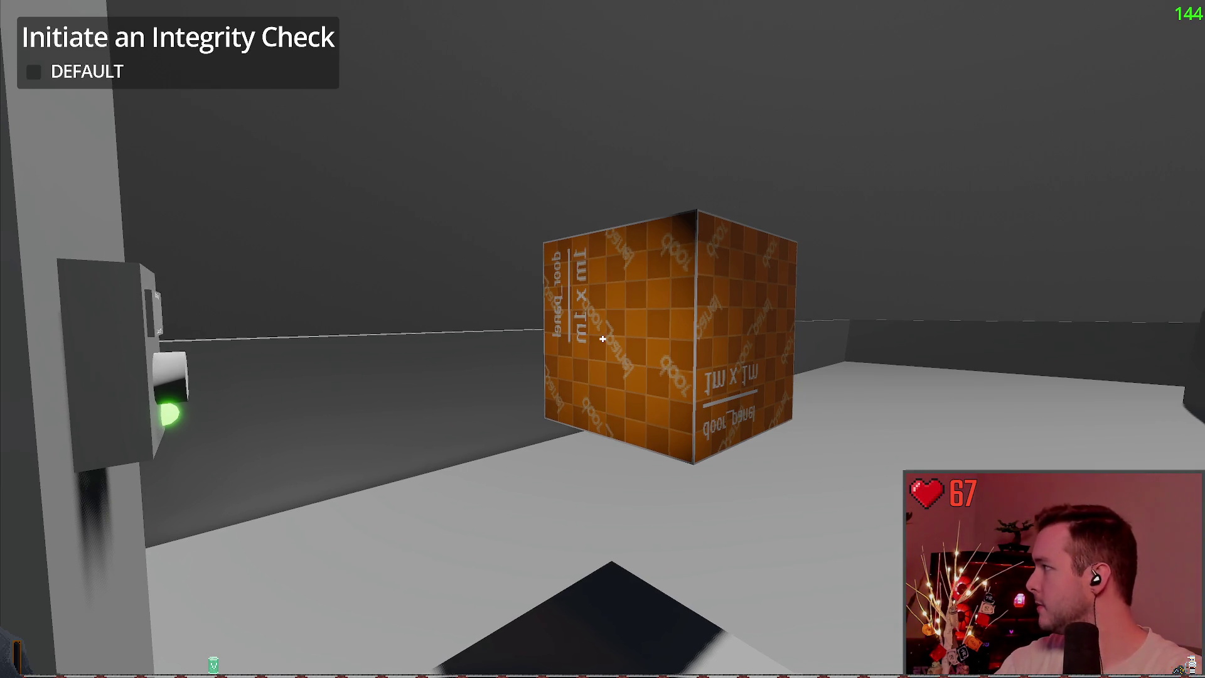
Walk around the cube toward the wall to view the door panel side-on, then stop the game.
{"action": "key", "text": "d"}
{"action": "key", "text": "w"}
{"action": "key", "text": "s"}
{"action": "key", "text": "a"}
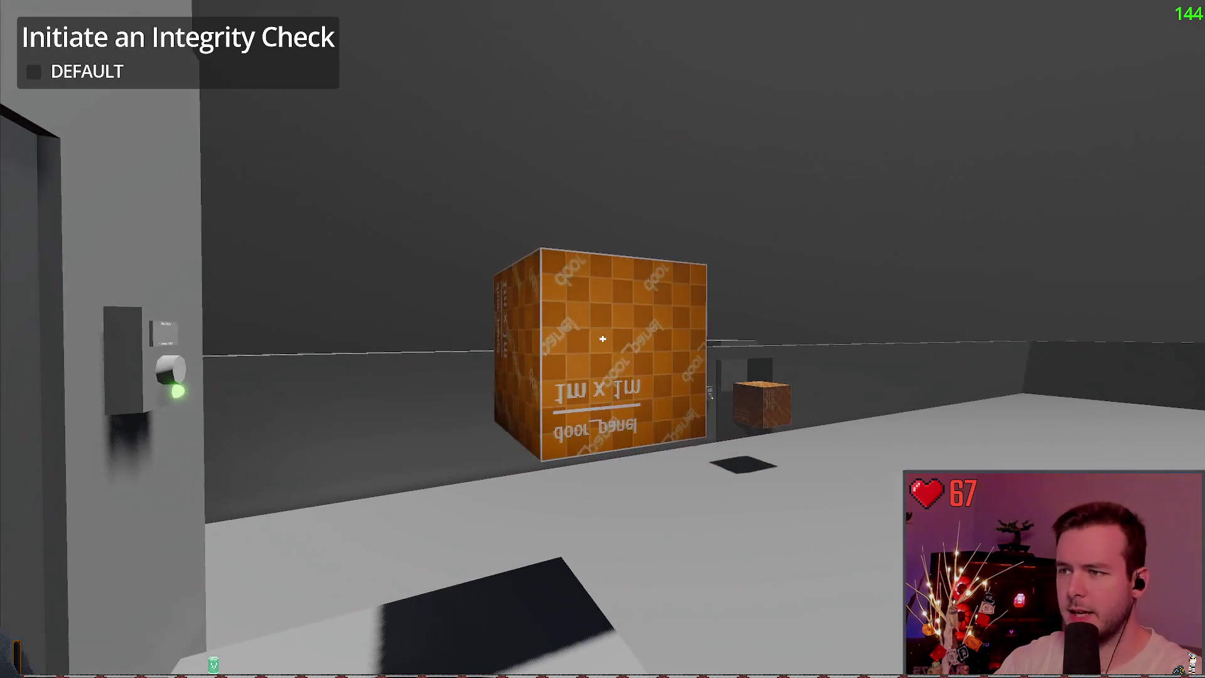
{"action": "key", "text": "s"}
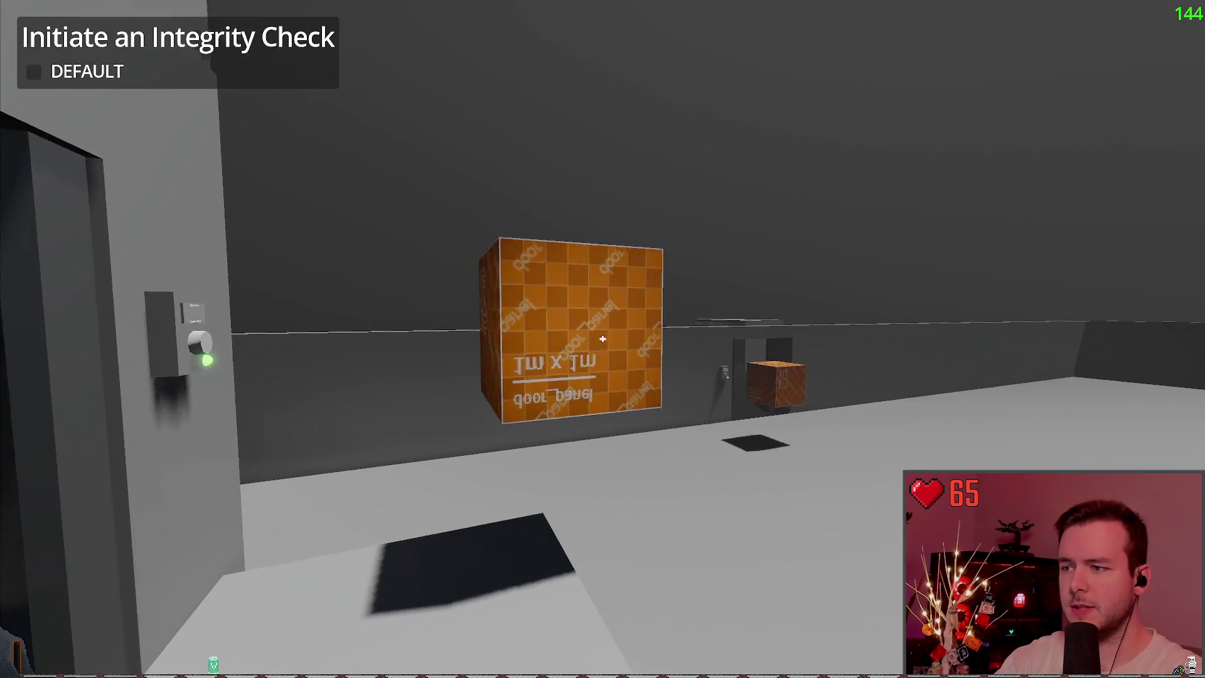
{"action": "key", "text": "a"}
{"action": "key", "text": "w"}
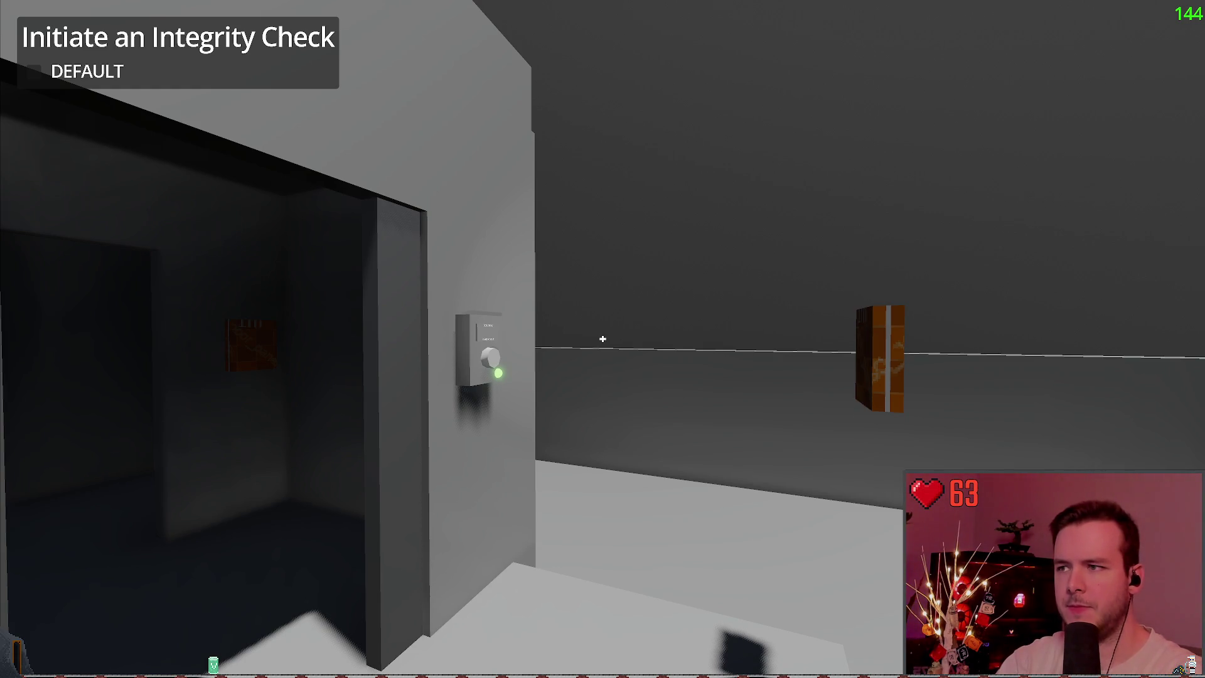
{"action": "key", "text": "F8"}
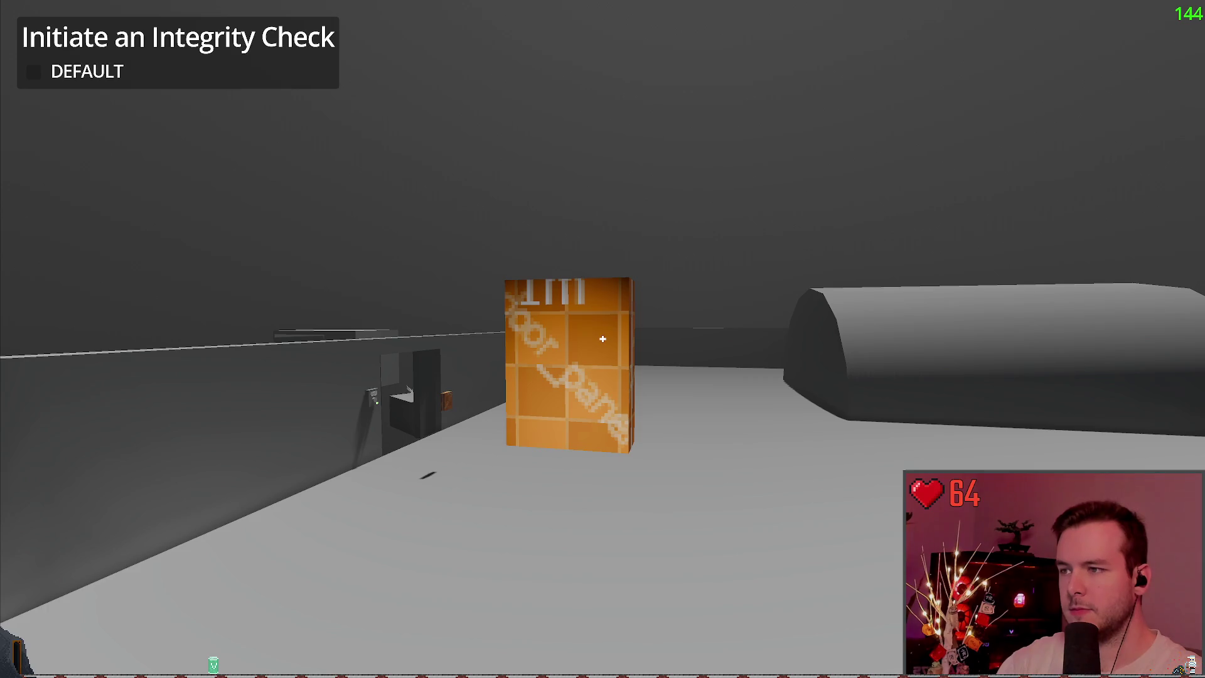
Circle the door panel to inspect its large-tile orange door_panel texture, then pause the game.
{"action": "key", "text": "s"}
{"action": "key", "text": "w"}
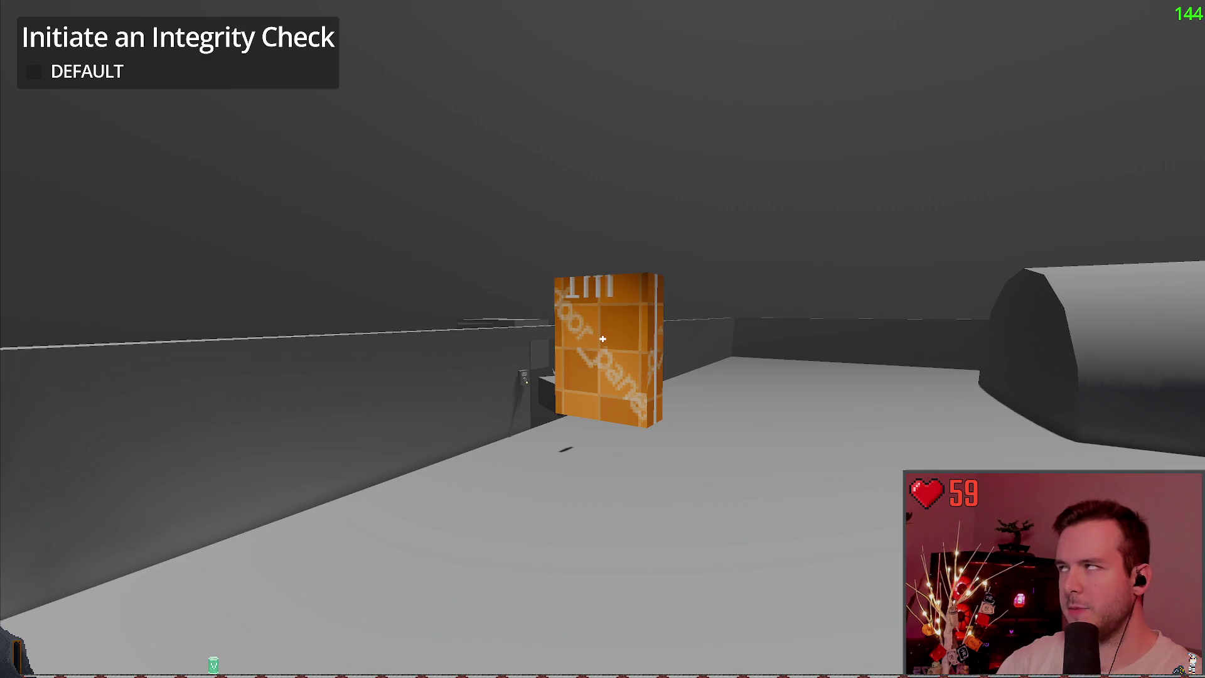
{"action": "key", "text": "Escape"}
Quit the game, set the box's albedo texture to door_panel_1m x 1m_1024.png, and relaunch.
{"action": "left_click", "coordinate": [59, 430]}
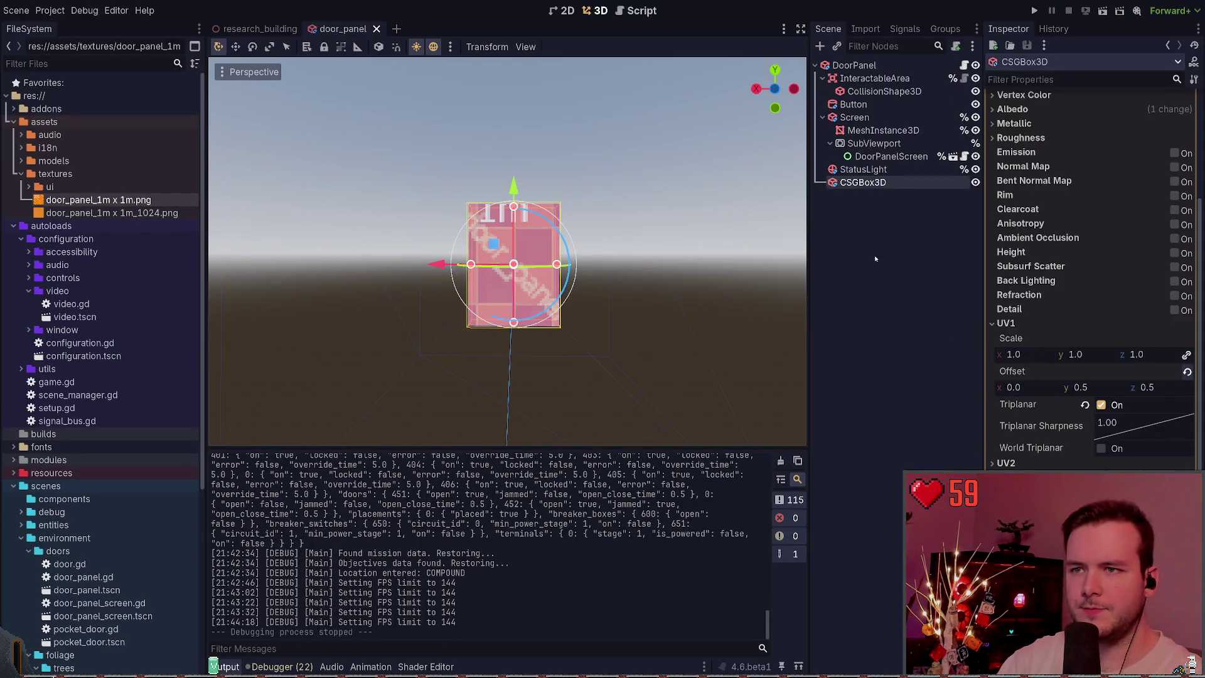
{"action": "scroll", "coordinate": [1102, 348], "scroll_direction": "up", "scroll_amount": 5}
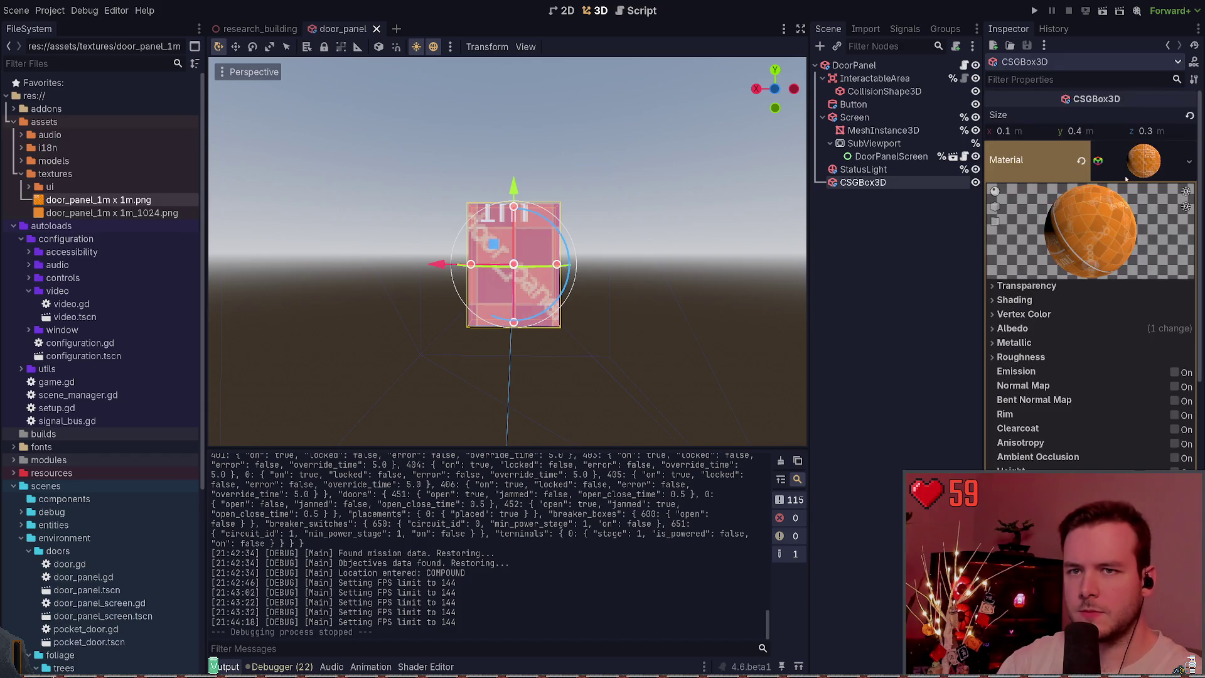
{"action": "left_click", "coordinate": [1079, 329]}
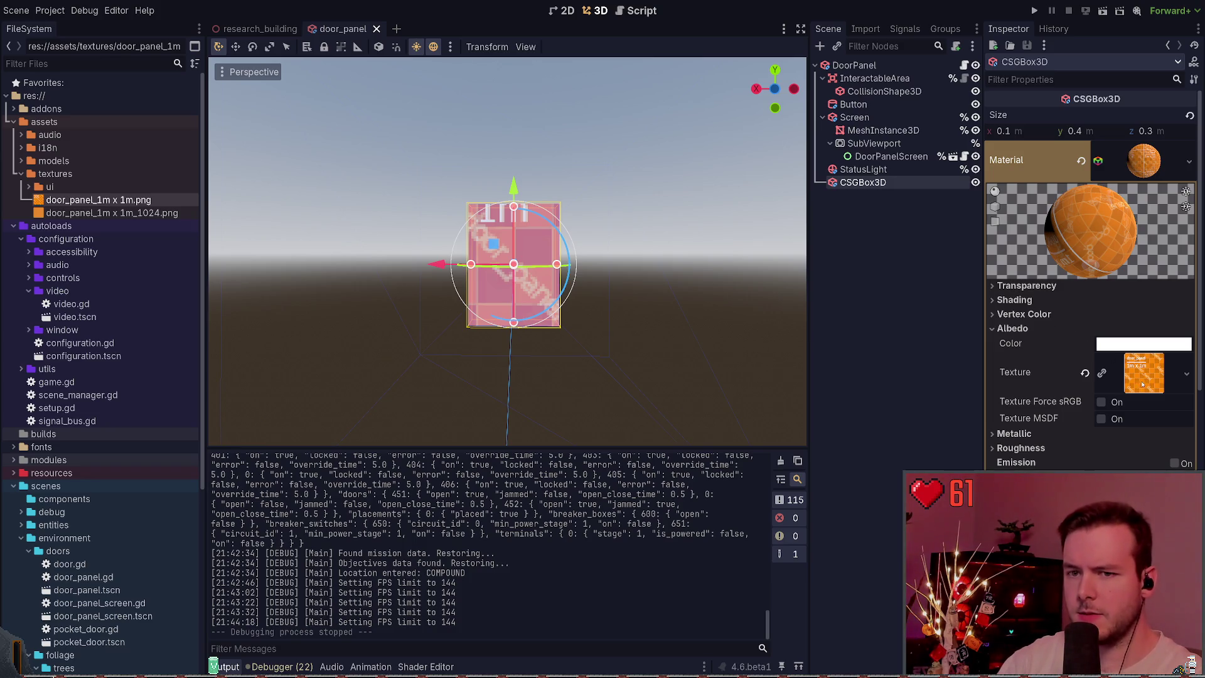
{"action": "mouse_move", "coordinate": [112, 212]}
{"action": "left_mouse_down"}
{"action": "mouse_move", "coordinate": [831, 331]}
{"action": "mouse_move", "coordinate": [552, 246]}
{"action": "left_mouse_up"}
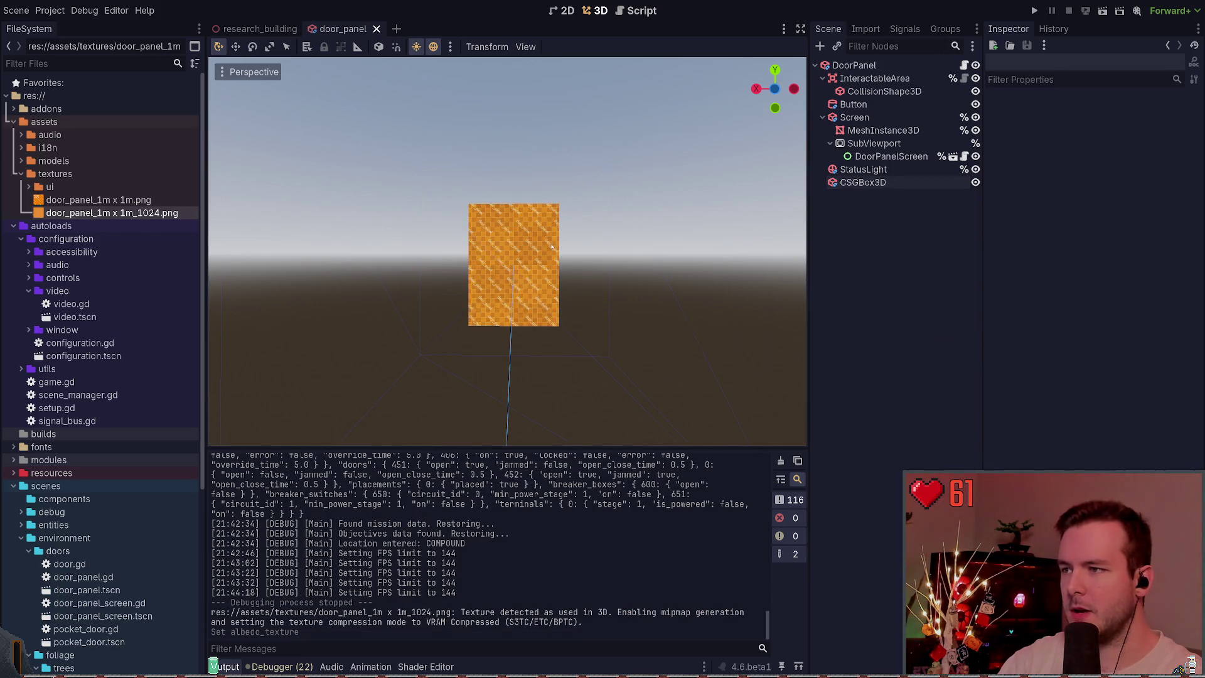
{"action": "scroll", "coordinate": [555, 251], "scroll_direction": "up", "scroll_amount": 5}
{"action": "scroll", "coordinate": [560, 267], "scroll_direction": "down", "scroll_amount": 5}
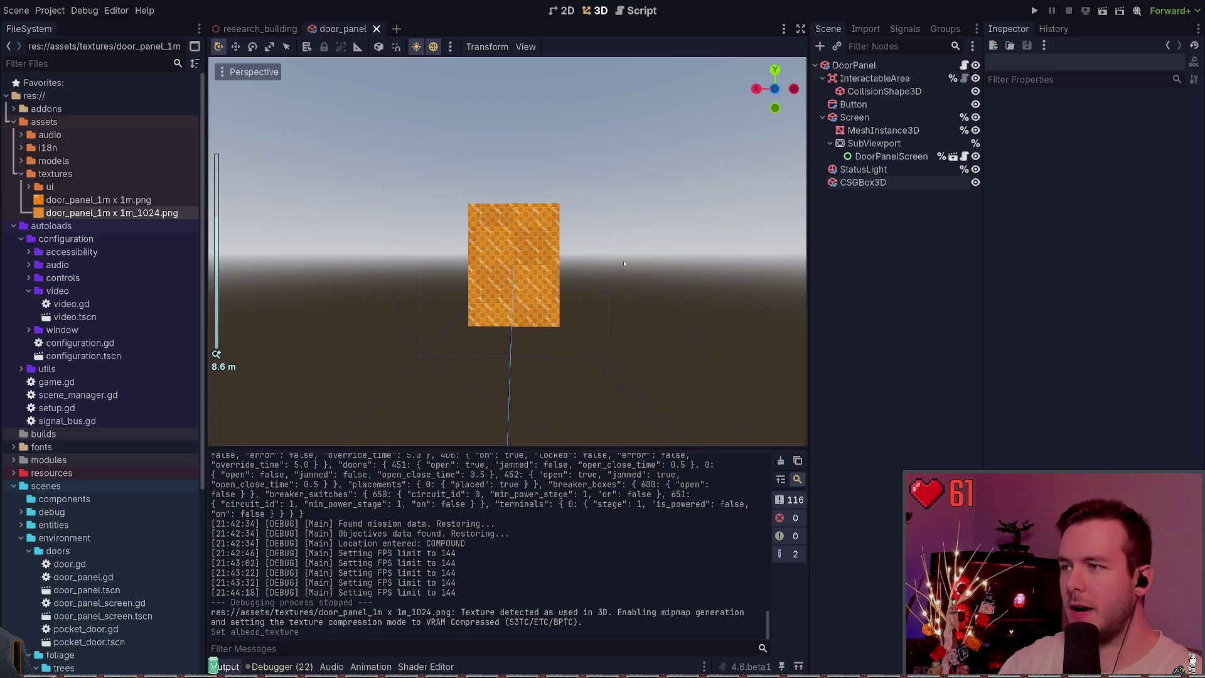
{"action": "key", "text": "F5"}
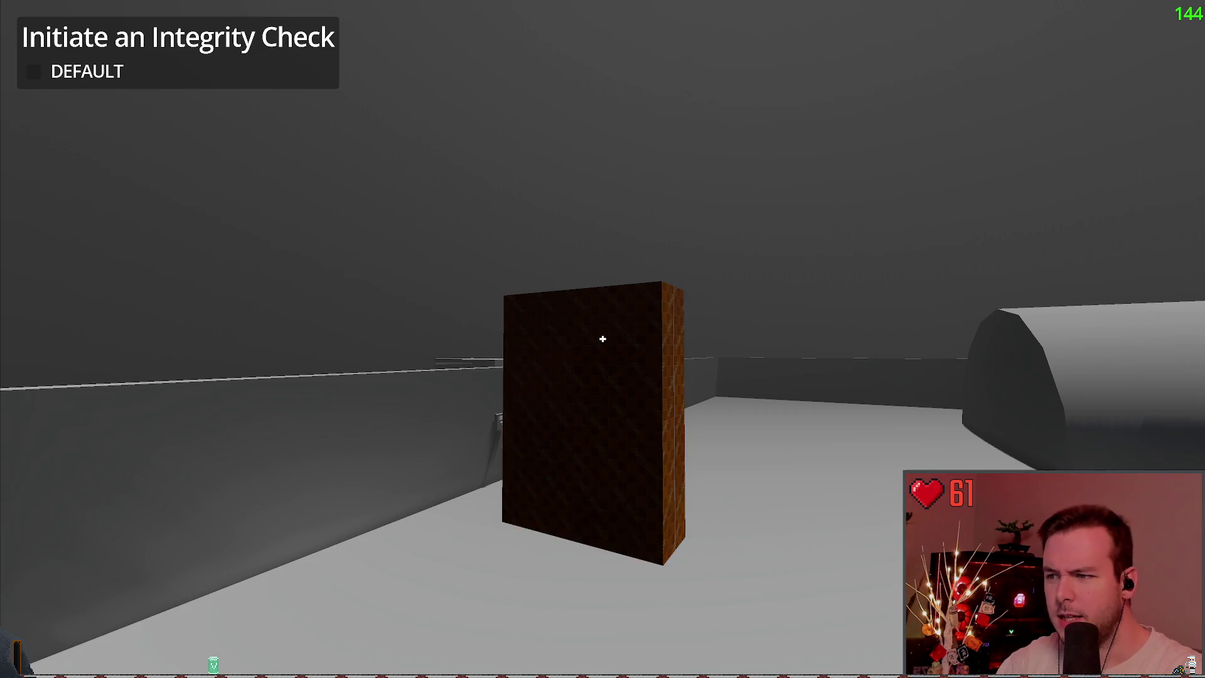
{"action": "key", "text": "Escape"}
{"action": "left_click", "coordinate": [41, 370]}
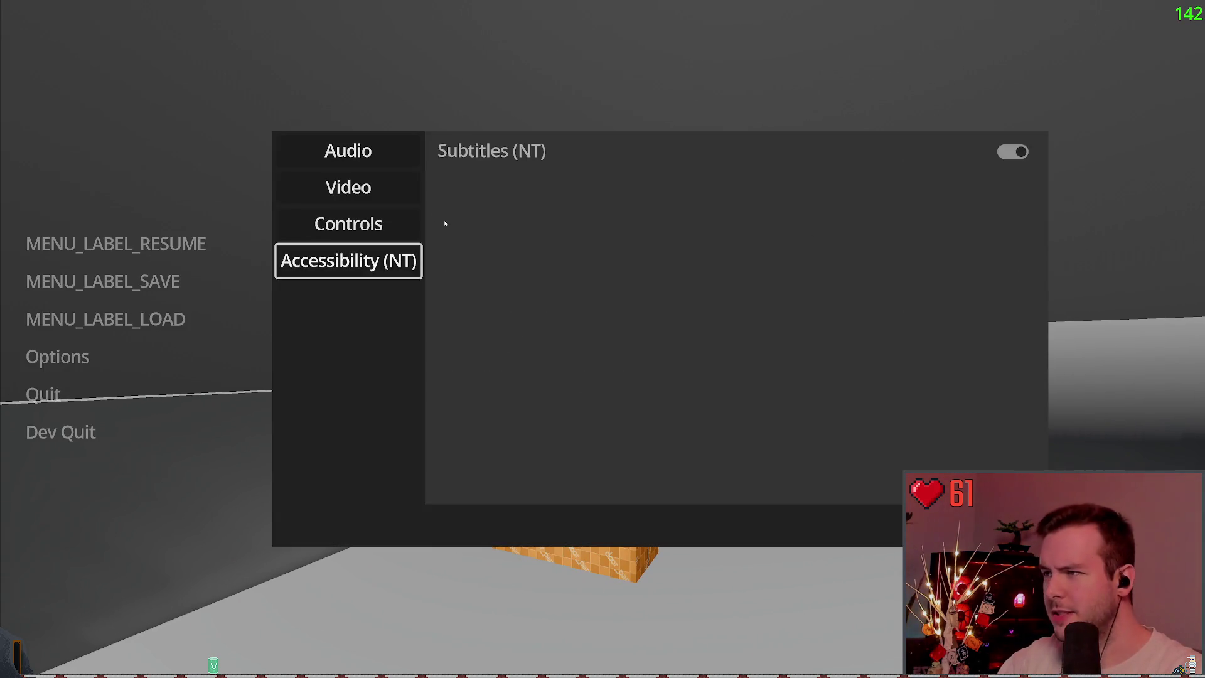
{"action": "left_click", "coordinate": [347, 186]}
{"action": "key", "text": "Escape"}
{"action": "left_click", "coordinate": [107, 240]}
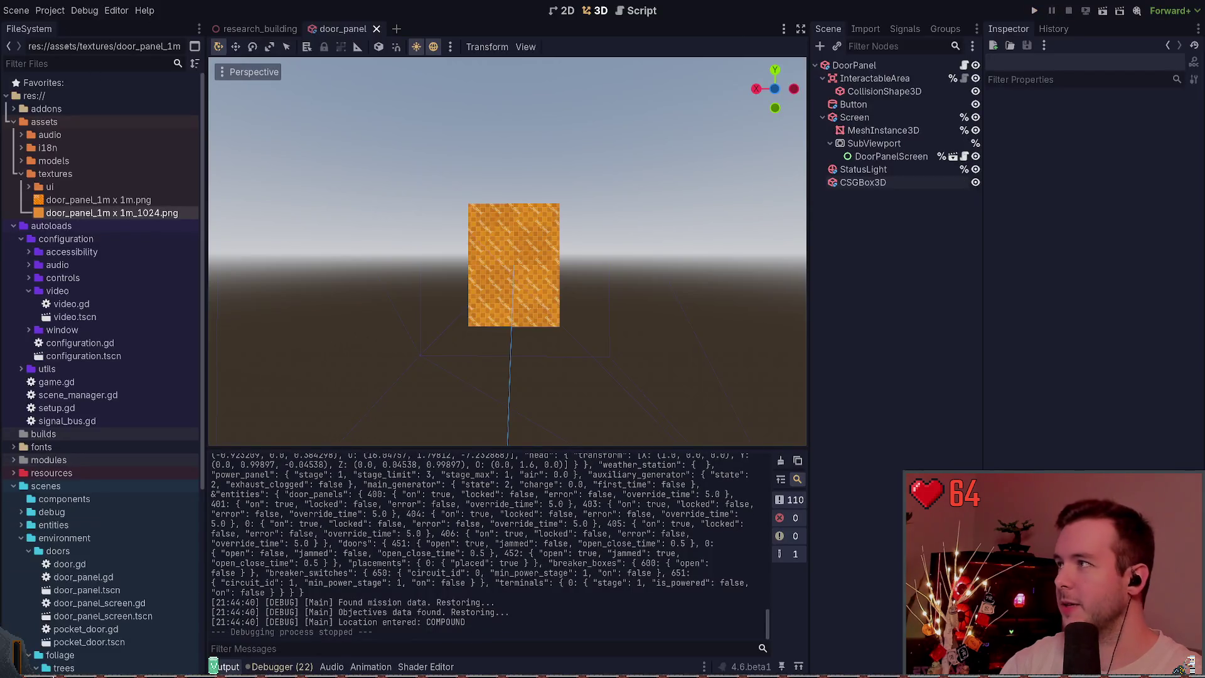
{"action": "left_click", "coordinate": [49, 10]}
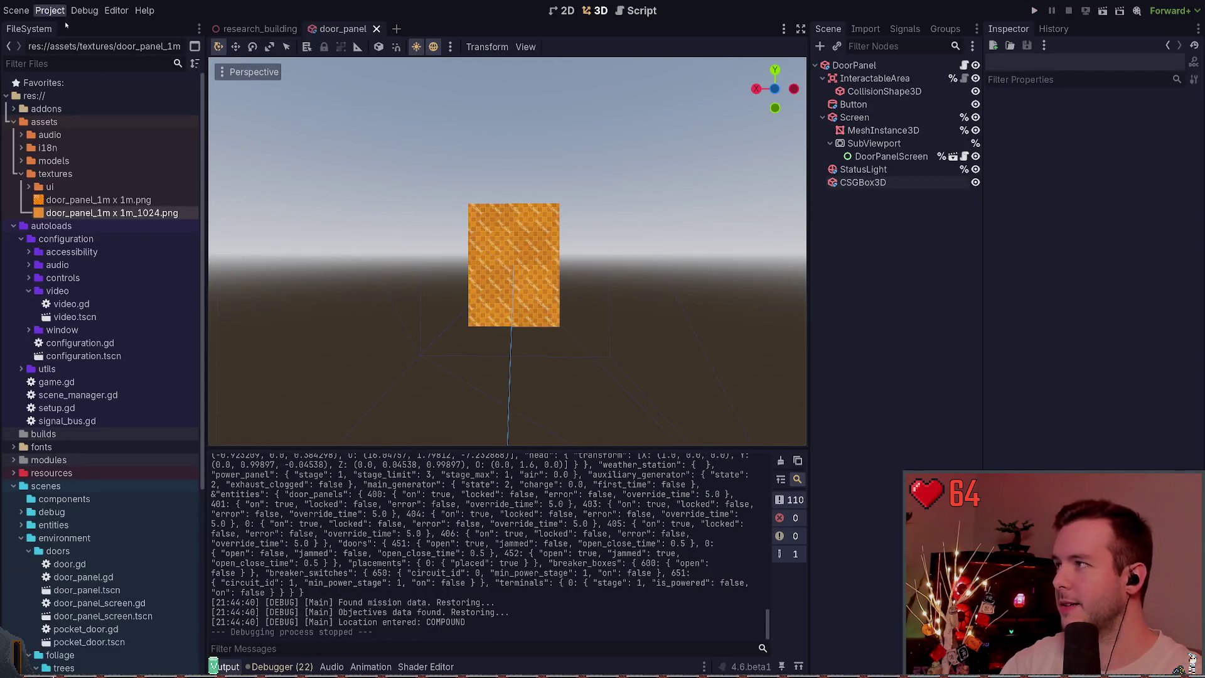
Check the Display > Window viewport size (1152 × 648) in Project Settings, then close it.
{"action": "left_click", "coordinate": [69, 29]}
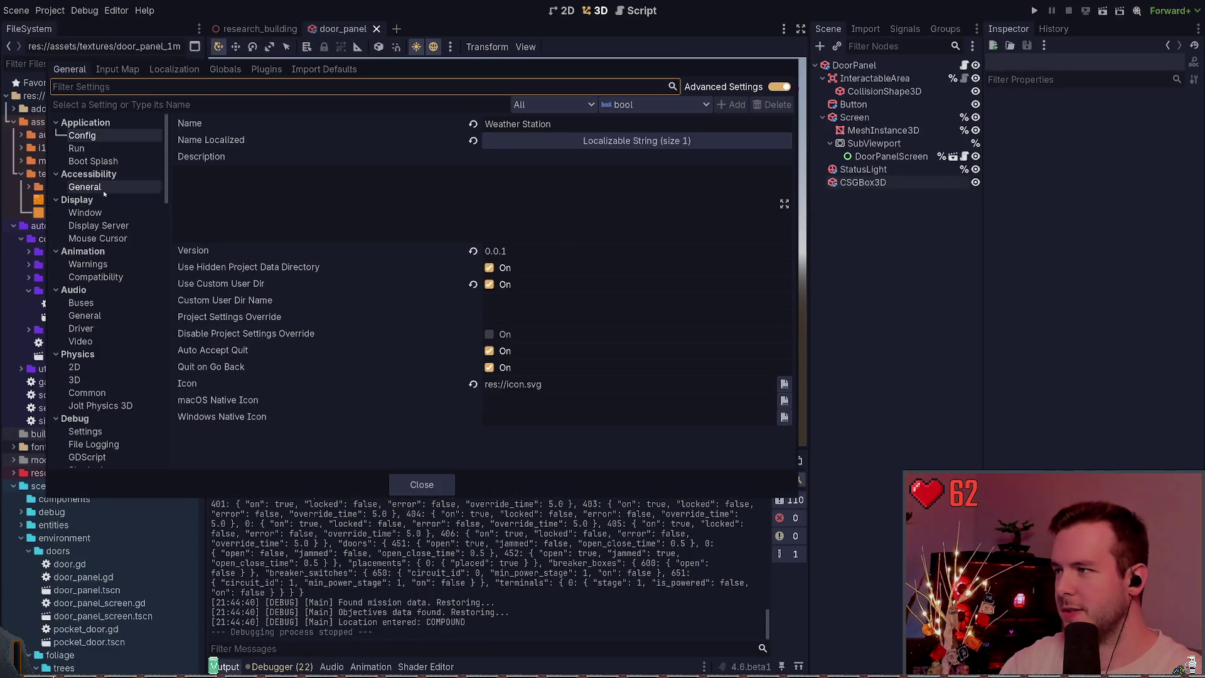
{"action": "left_click", "coordinate": [85, 213]}
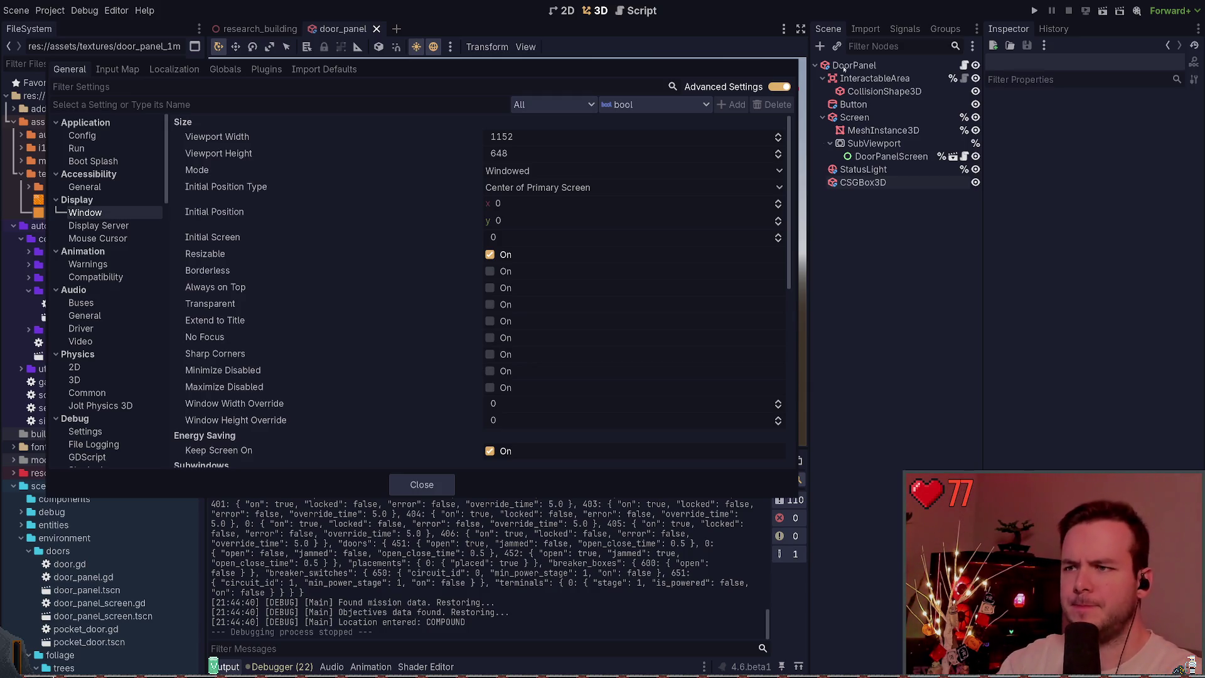
{"action": "left_click", "coordinate": [415, 488]}
Rename the CSGBox3D to 1024 and duplicate it as Example1024.
{"action": "left_click", "coordinate": [883, 182]}
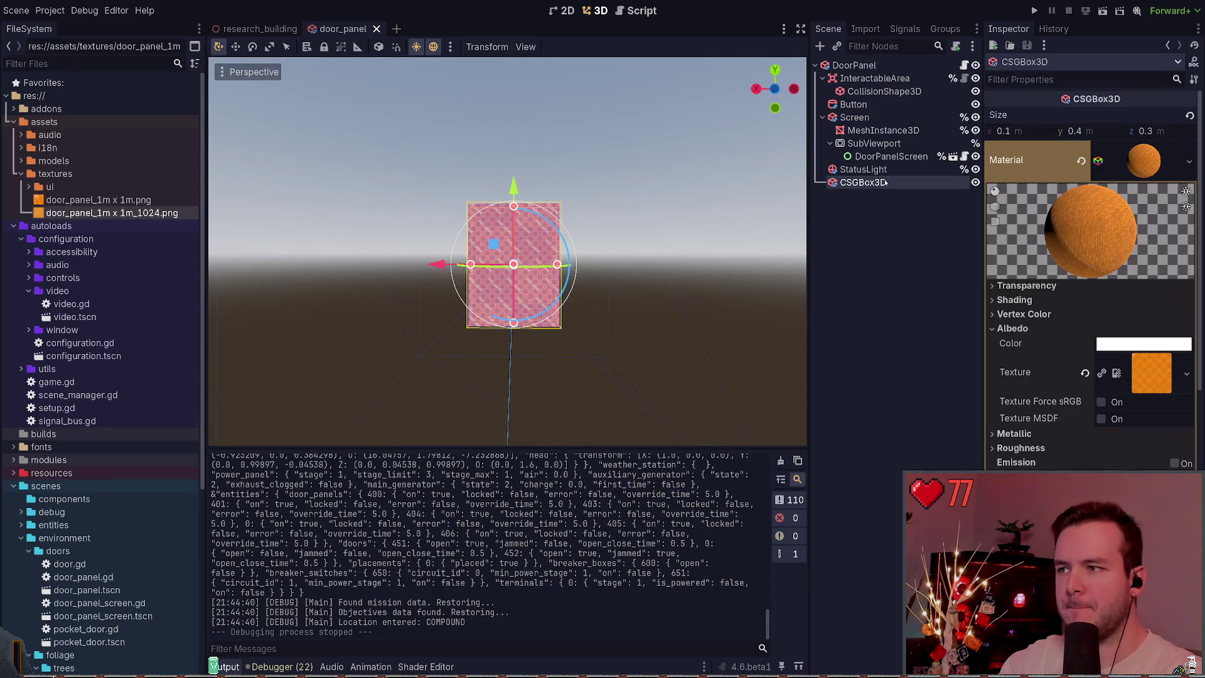
{"action": "double_click", "coordinate": [863, 182]}
{"action": "type", "text": "1024"}
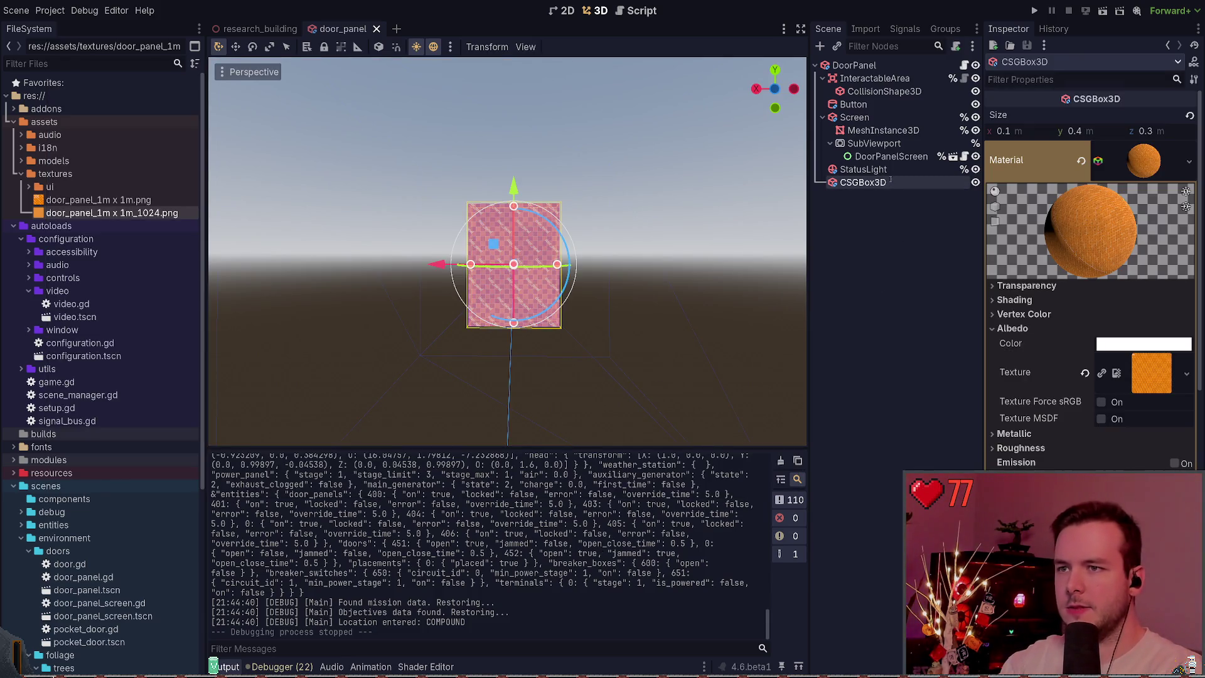
{"action": "key", "text": "Return"}
{"action": "key", "text": "ctrl+d"}
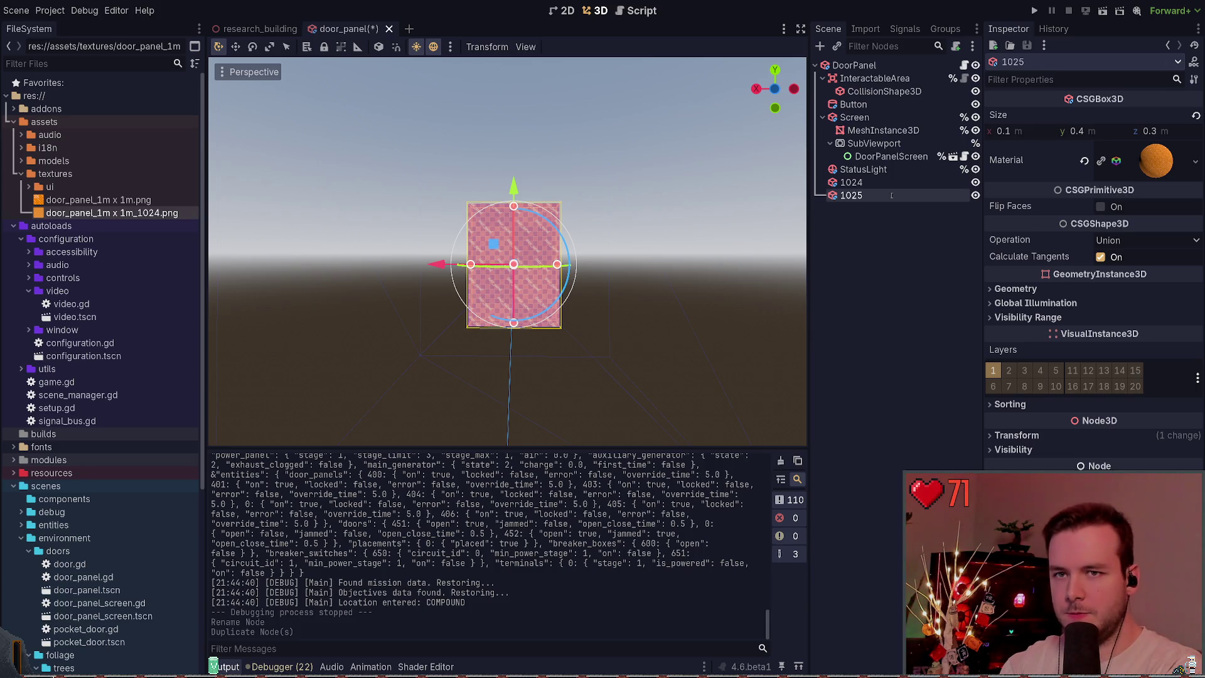
{"action": "type", "text": "Example1024"}
{"action": "key", "text": "Return"}
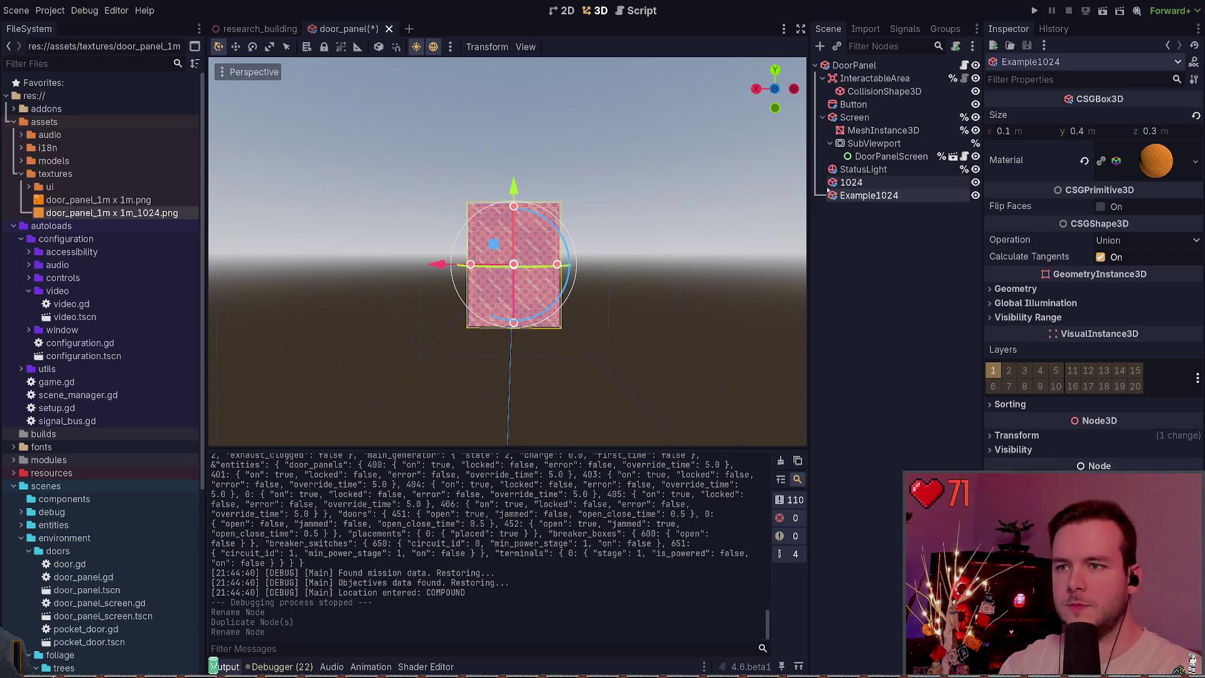
Clear 1024's material, move Example1024 left along X beside it, and save the scene.
{"action": "left_click", "coordinate": [851, 181]}
{"action": "left_click", "coordinate": [1082, 162]}
{"action": "left_click", "coordinate": [868, 195]}
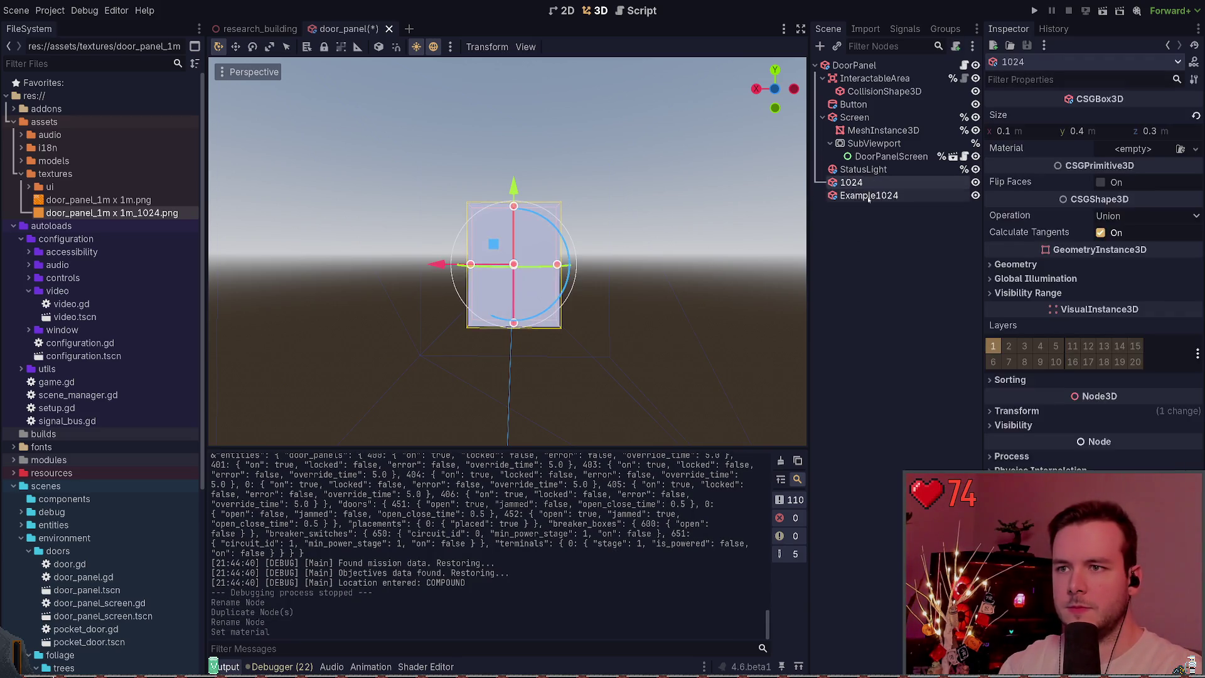
{"action": "left_click", "coordinate": [975, 182]}
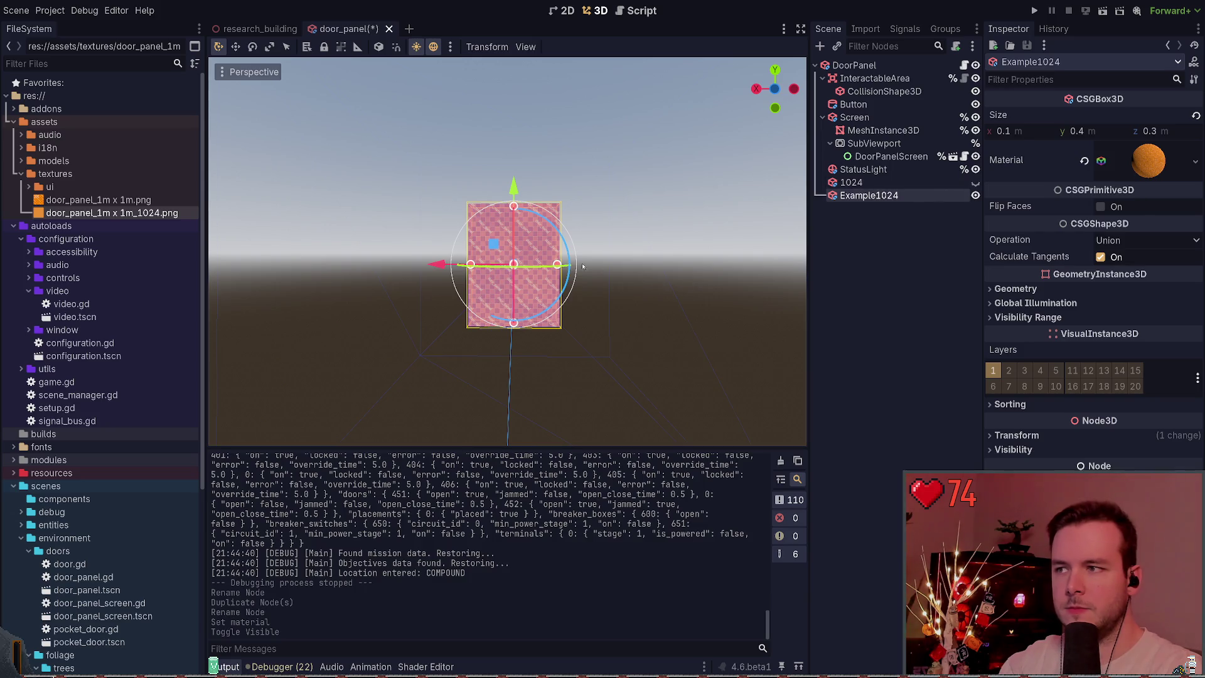
{"action": "left_click_drag", "start_coordinate": [477, 264], "coordinate": [383, 264]}
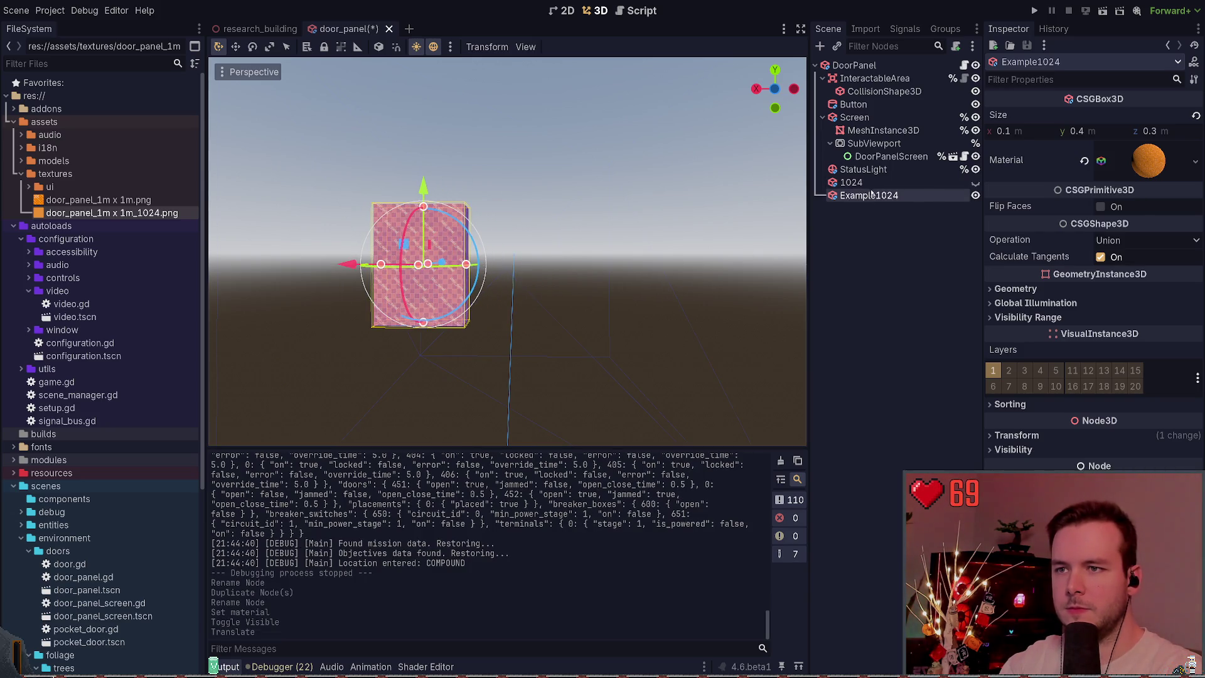
{"action": "left_click", "coordinate": [975, 182]}
{"action": "key", "text": "ctrl+s"}
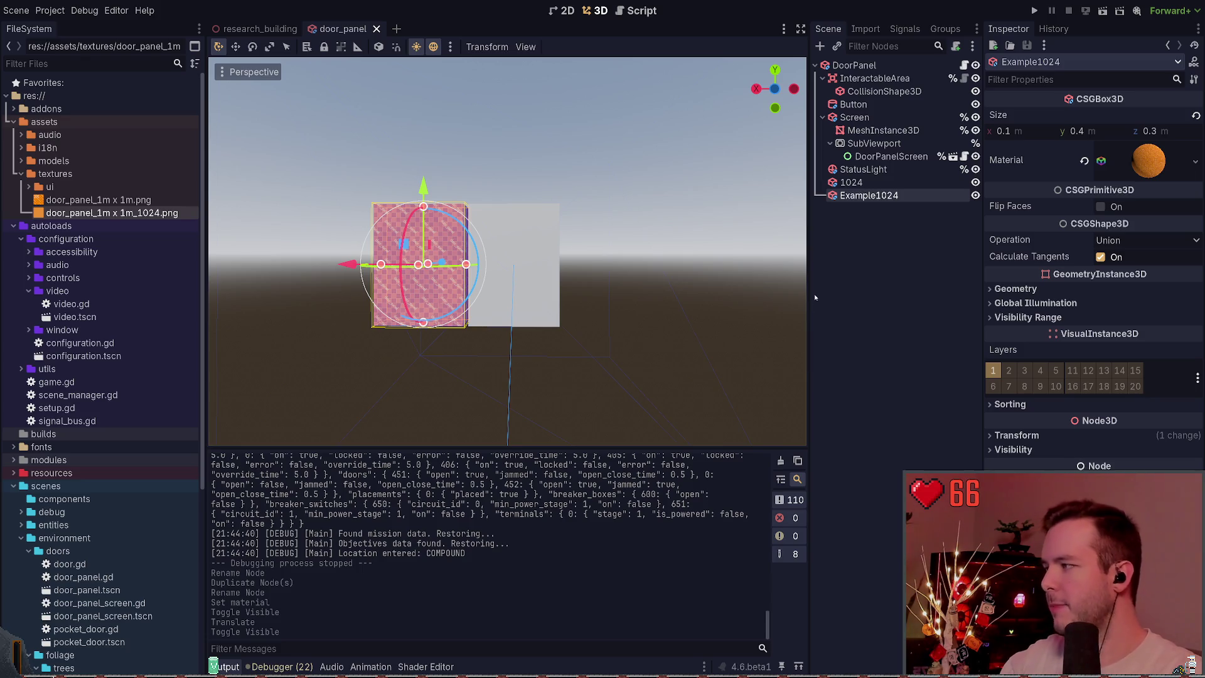
{"action": "left_click", "coordinate": [845, 318]}
{"action": "left_click", "coordinate": [851, 182]}
{"action": "left_click", "coordinate": [857, 195]}
{"action": "left_click", "coordinate": [852, 182]}
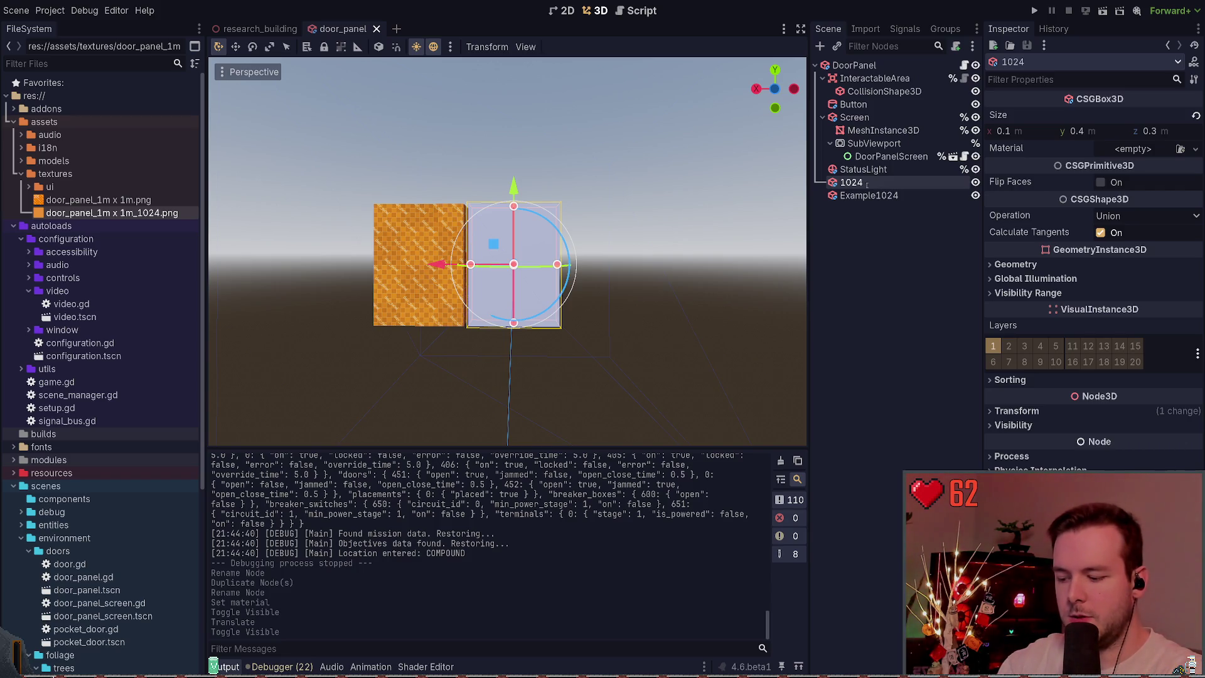
Rename the plain box Example64, duplicate it as Example128, and save.
{"action": "key", "text": "Return"}
{"action": "key", "text": "ctrl+d"}
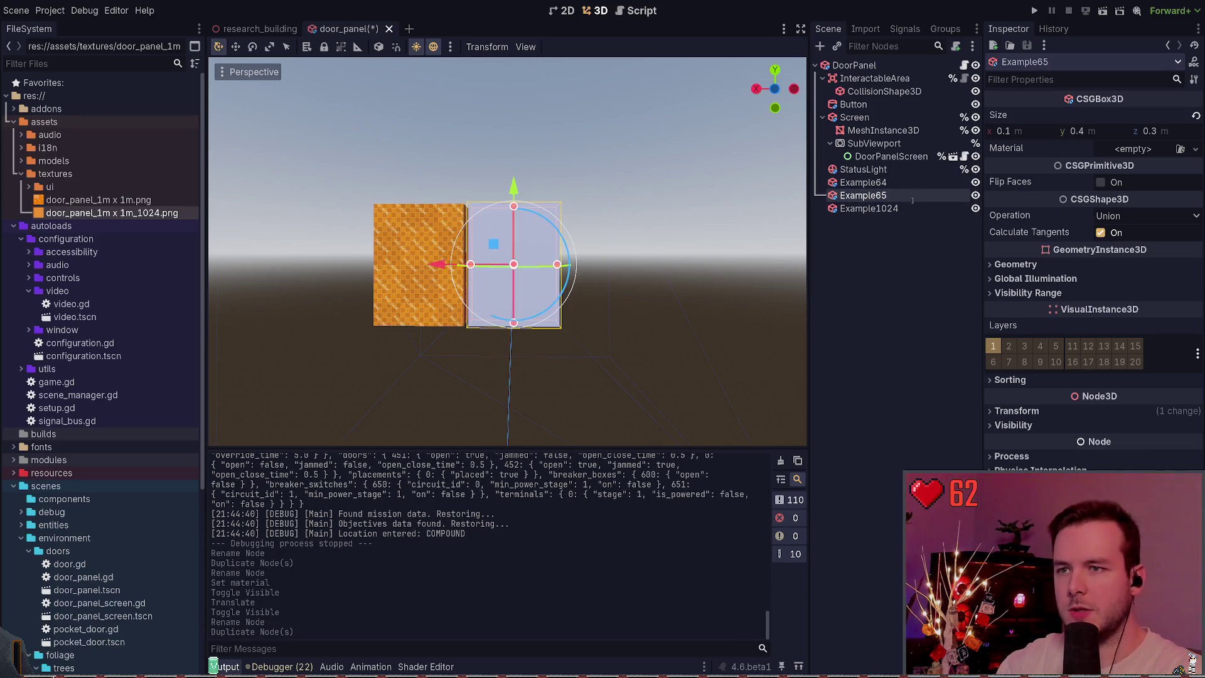
{"action": "type", "text": "Example128"}
{"action": "key", "text": "Return"}
{"action": "key", "text": "ctrl+s"}
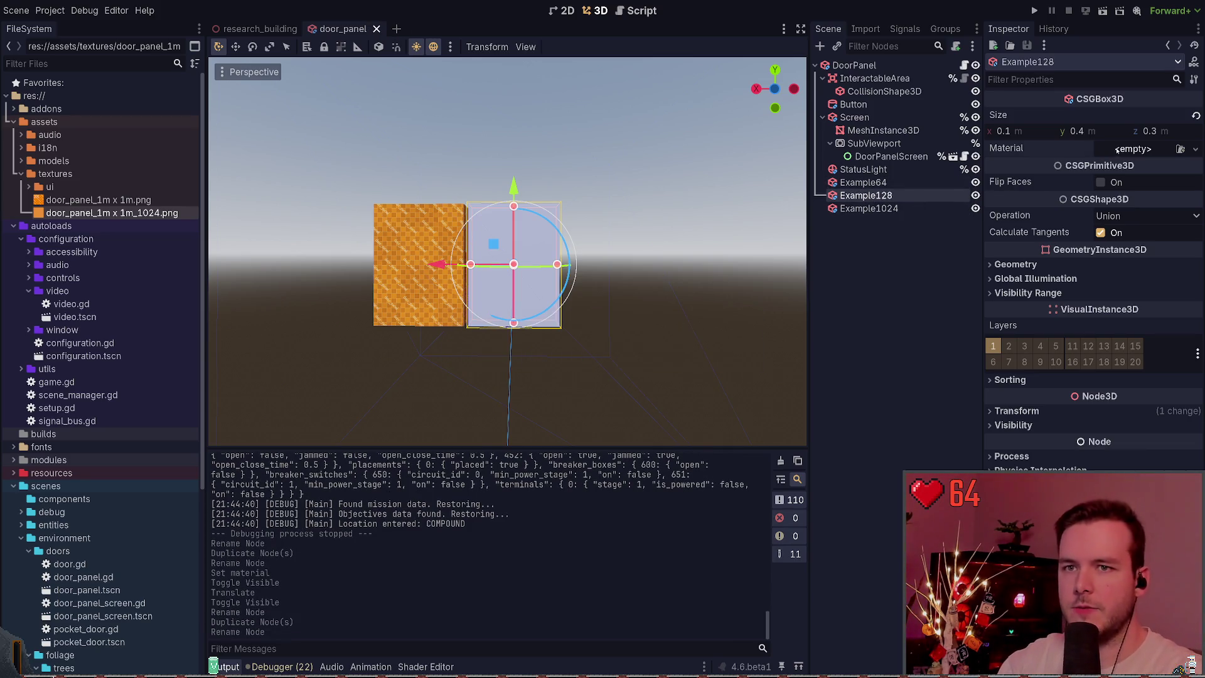
Apply door_panel_1m x 1m.png to Example128 and slide Example64 to its right along X.
{"action": "mouse_move", "coordinate": [94, 199]}
{"action": "left_mouse_down"}
{"action": "mouse_move", "coordinate": [147, 208]}
{"action": "mouse_move", "coordinate": [1148, 168]}
{"action": "mouse_move", "coordinate": [1135, 151]}
{"action": "left_mouse_up"}
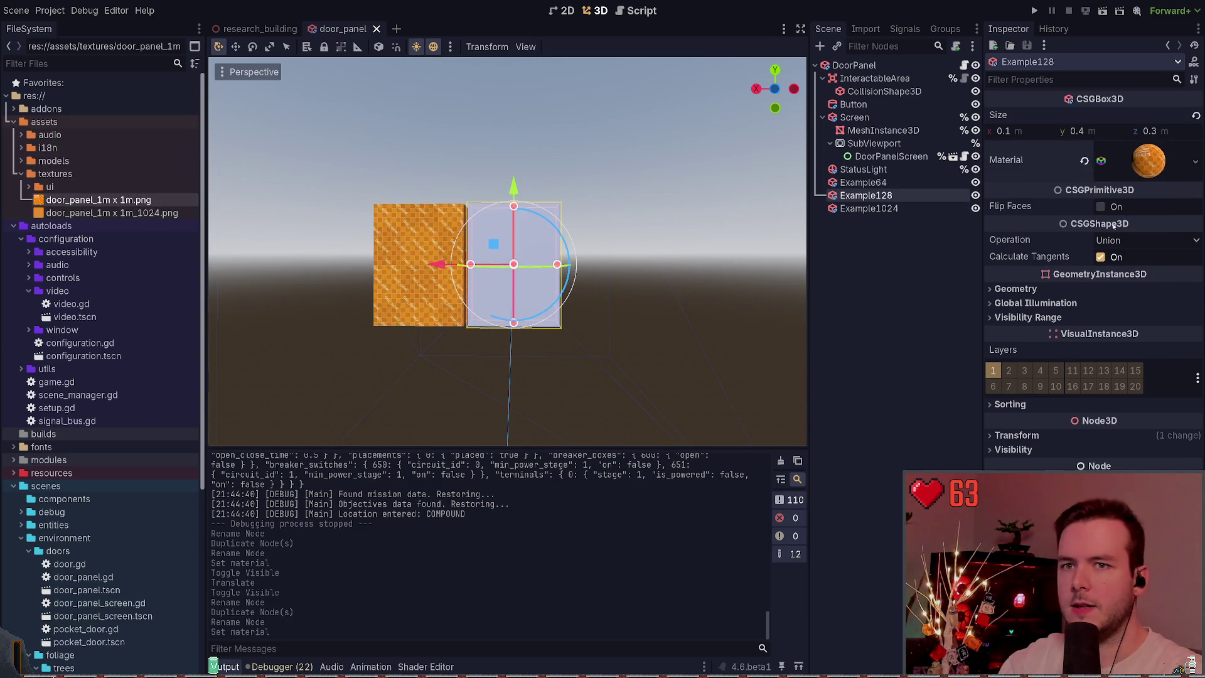
{"action": "left_click", "coordinate": [863, 182]}
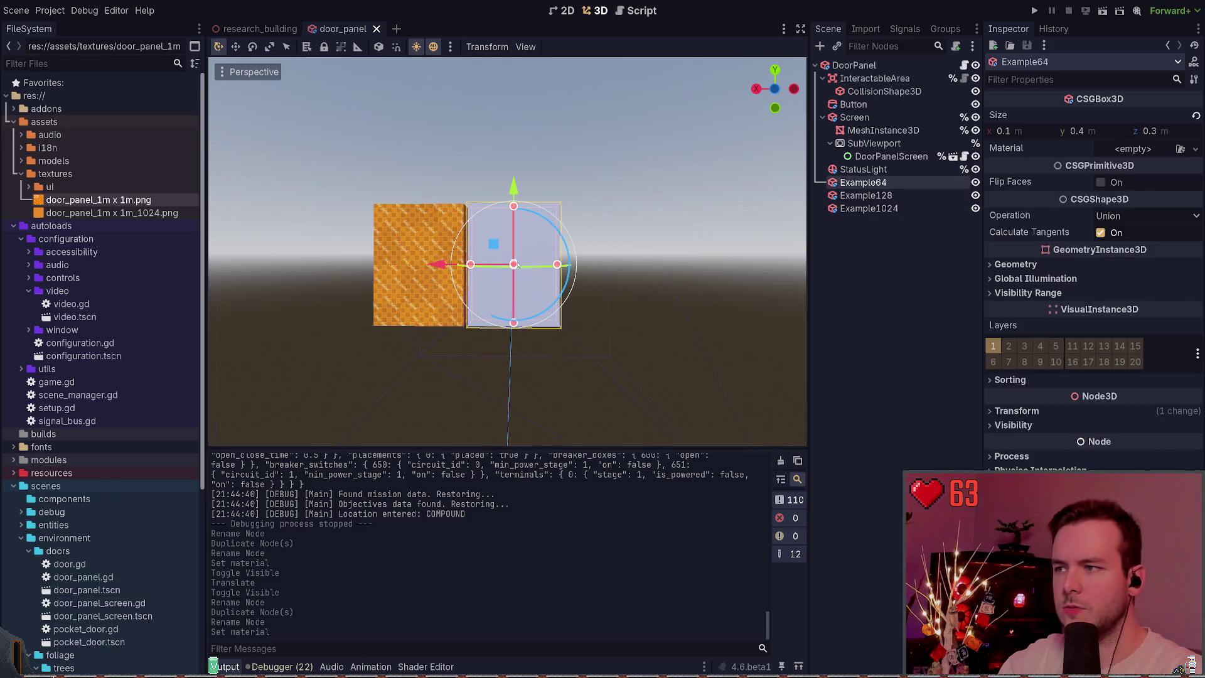
{"action": "left_click_drag", "start_coordinate": [438, 269], "coordinate": [529, 268]}
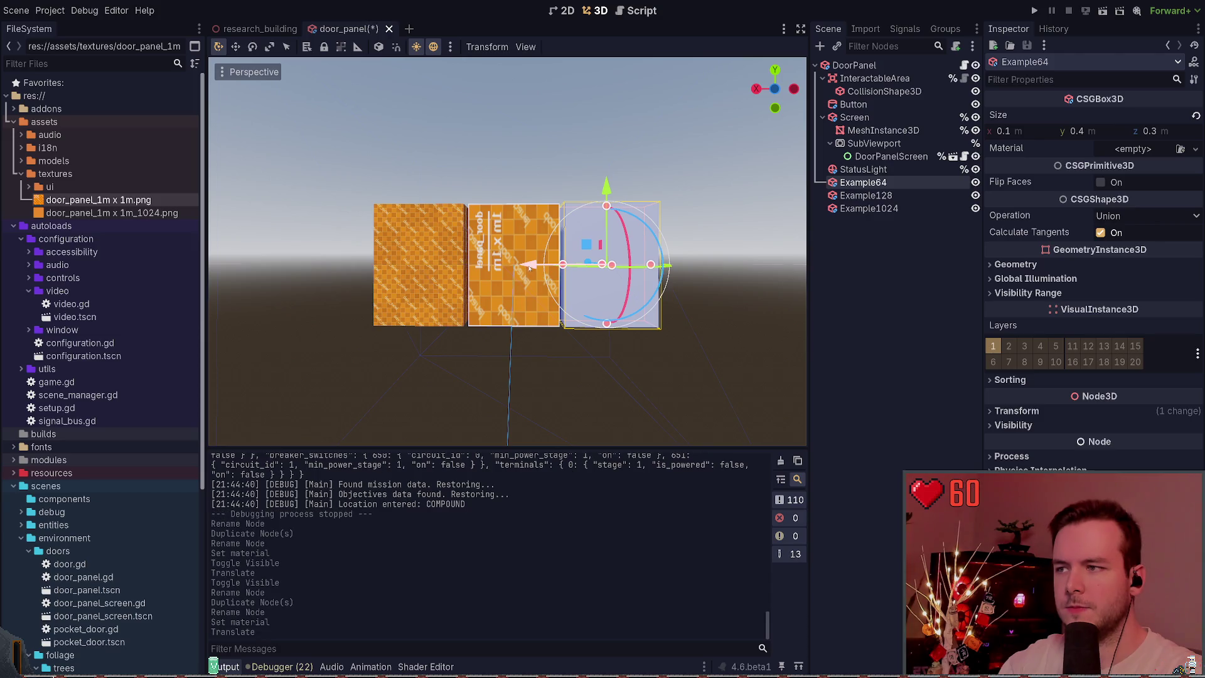
{"action": "left_click", "coordinate": [866, 195]}
{"action": "left_click", "coordinate": [869, 208]}
{"action": "left_click", "coordinate": [865, 195]}
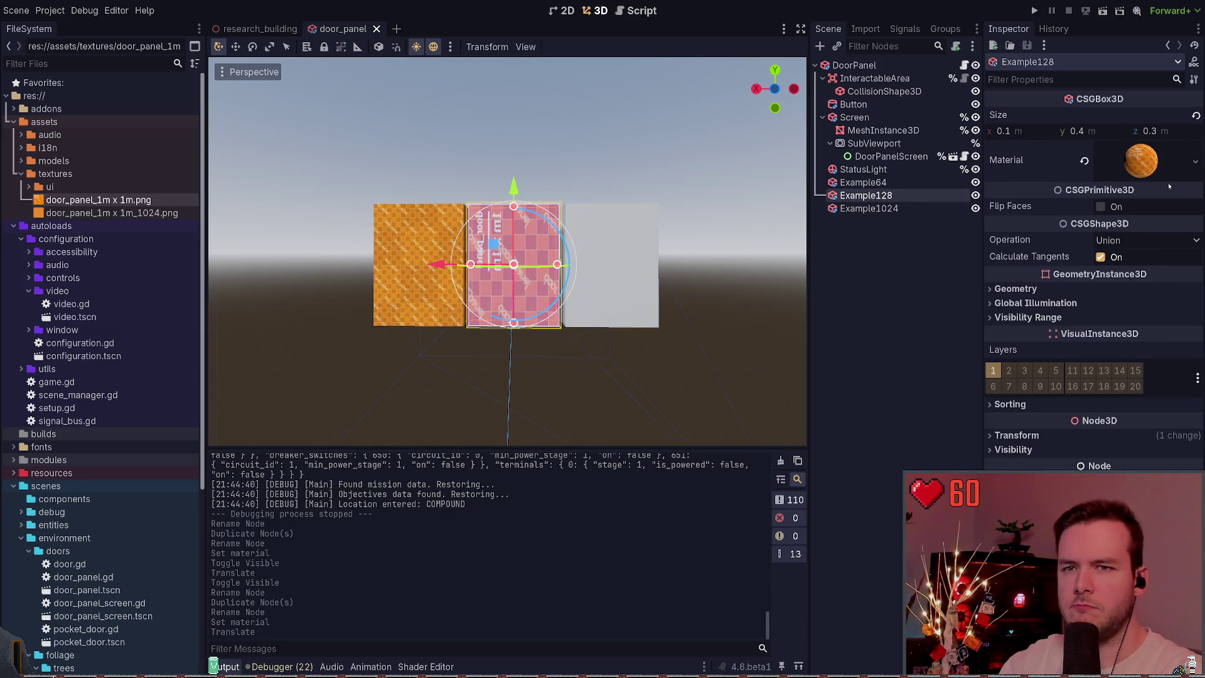
Expand and compare the material settings of Example128 and Example1024.
{"action": "left_click", "coordinate": [1145, 162]}
{"action": "scroll", "coordinate": [1076, 365], "scroll_direction": "down", "scroll_amount": 3}
{"action": "left_click", "coordinate": [869, 208]}
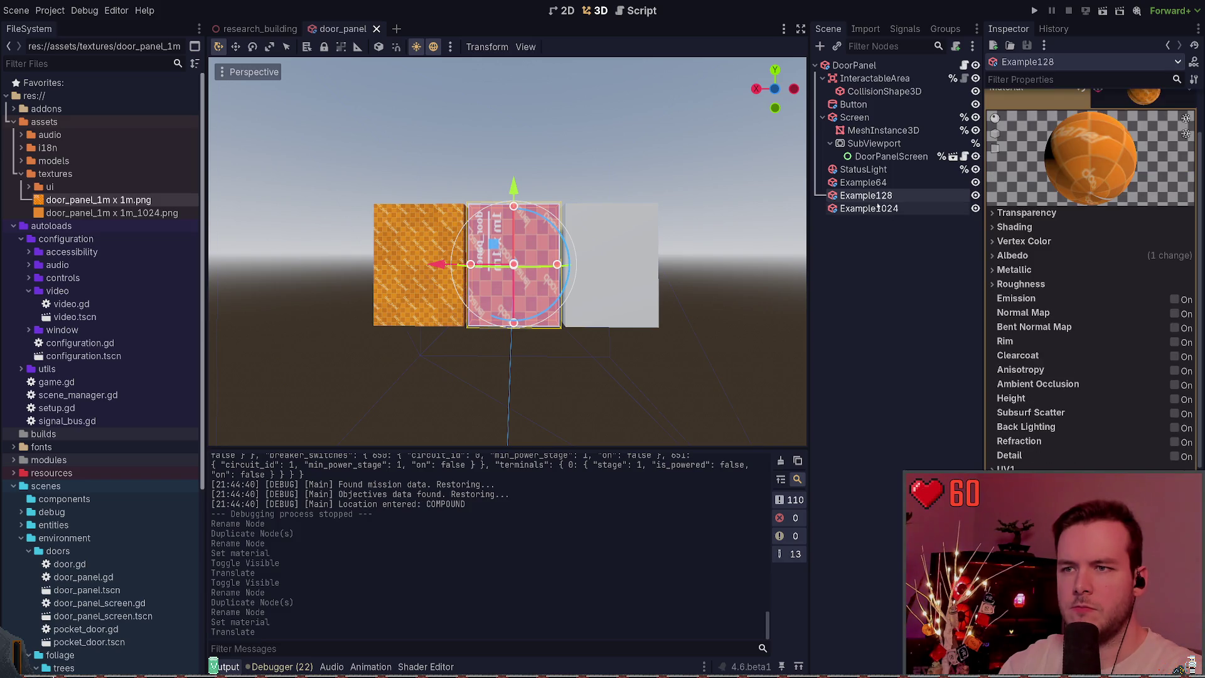
{"action": "left_click", "coordinate": [1149, 161]}
{"action": "scroll", "coordinate": [1099, 246], "scroll_direction": "down", "scroll_amount": 3}
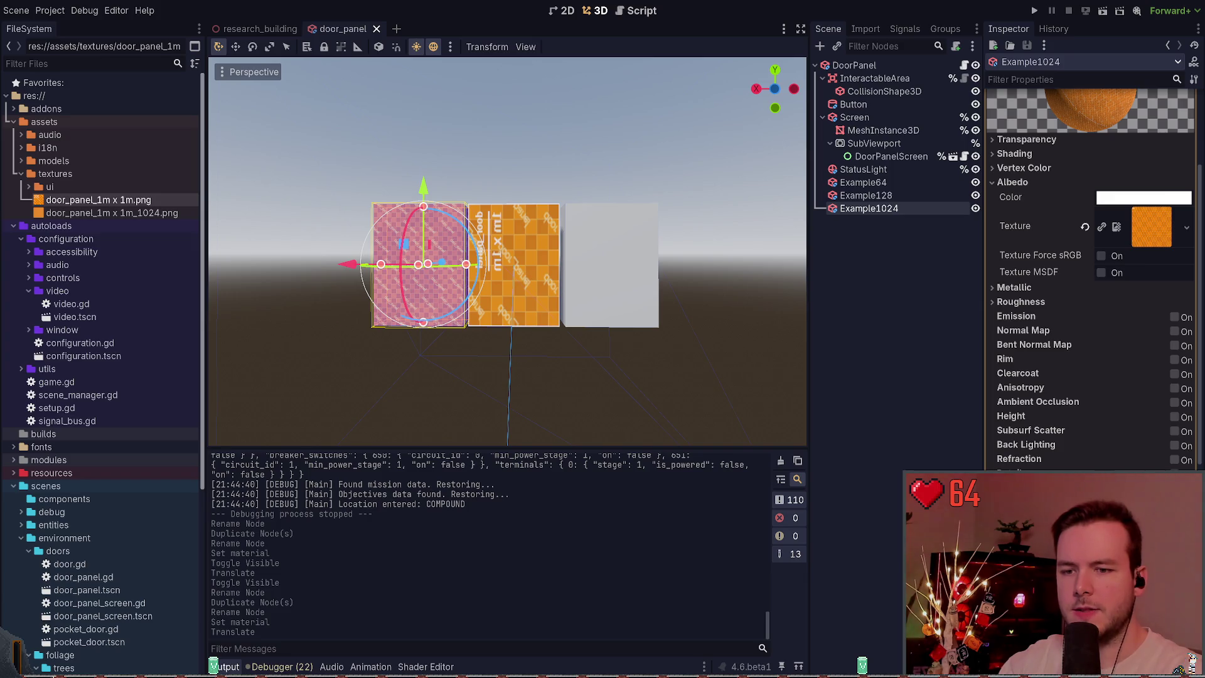
{"action": "left_click", "coordinate": [866, 195]}
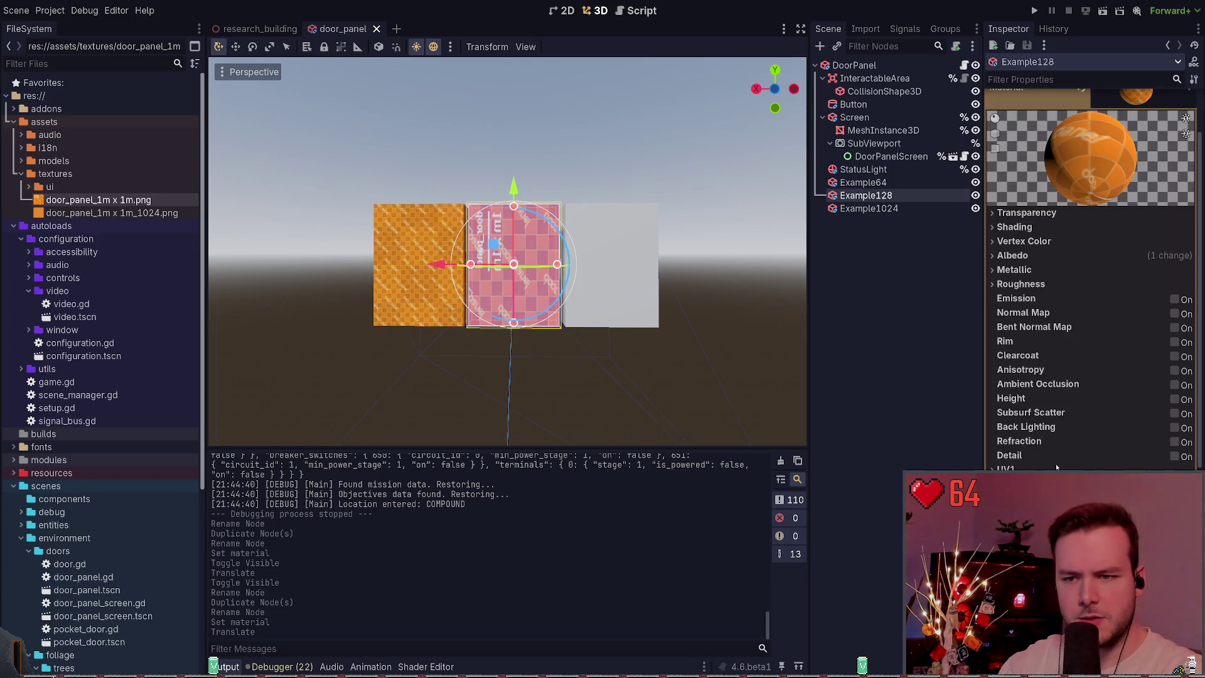
Turn on UV1 Triplanar and World Triplanar for Example128 with Y and Z offsets of 0.5.
{"action": "left_click", "coordinate": [1101, 332]}
{"action": "left_click", "coordinate": [1100, 374]}
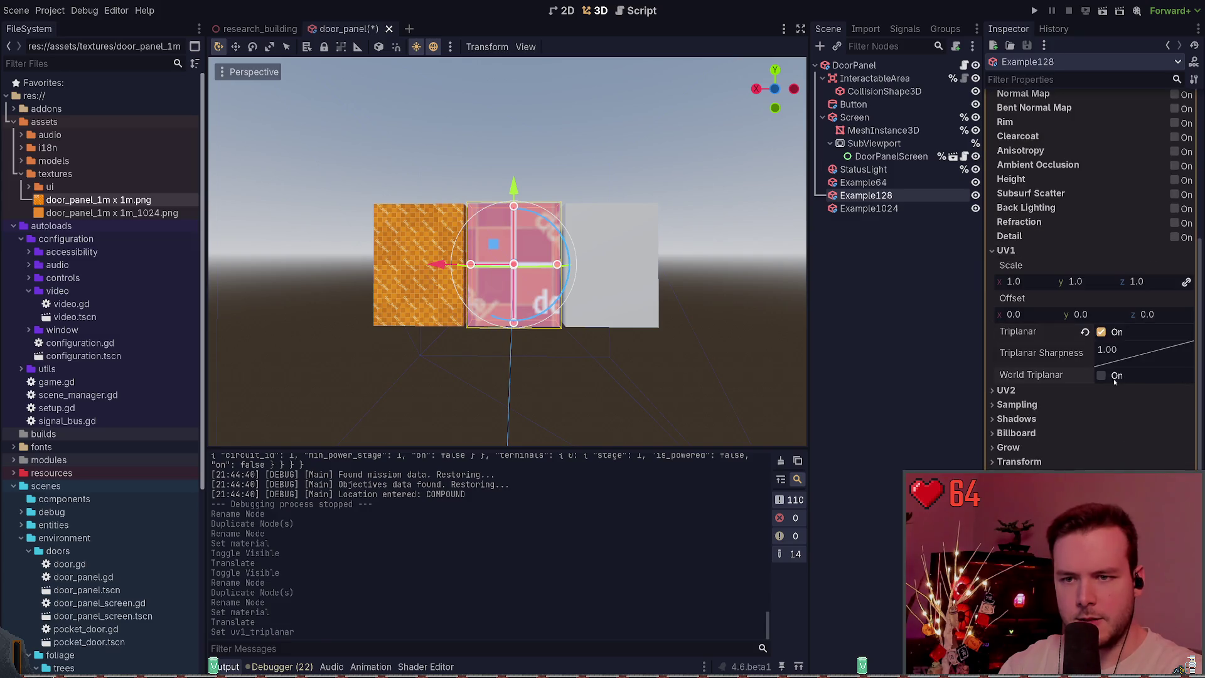
{"action": "left_click", "coordinate": [1099, 315]}
{"action": "type", "text": ".5"}
{"action": "key", "text": "Tab"}
{"action": "type", "text": ".5"}
{"action": "key", "text": "ctrl+s"}
{"action": "left_click", "coordinate": [1006, 250]}
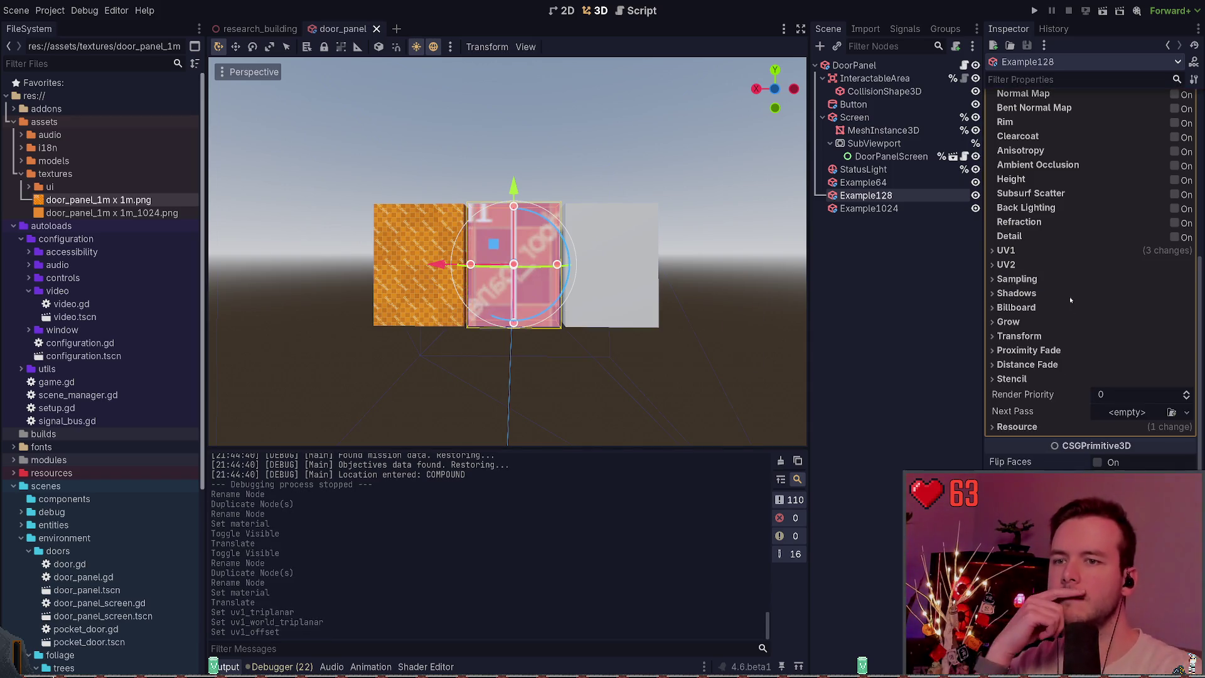
Set Example128's texture filter to Nearest and save the scene.
{"action": "left_click", "coordinate": [1038, 278]}
{"action": "left_click", "coordinate": [1142, 294]}
{"action": "left_click", "coordinate": [1124, 309]}
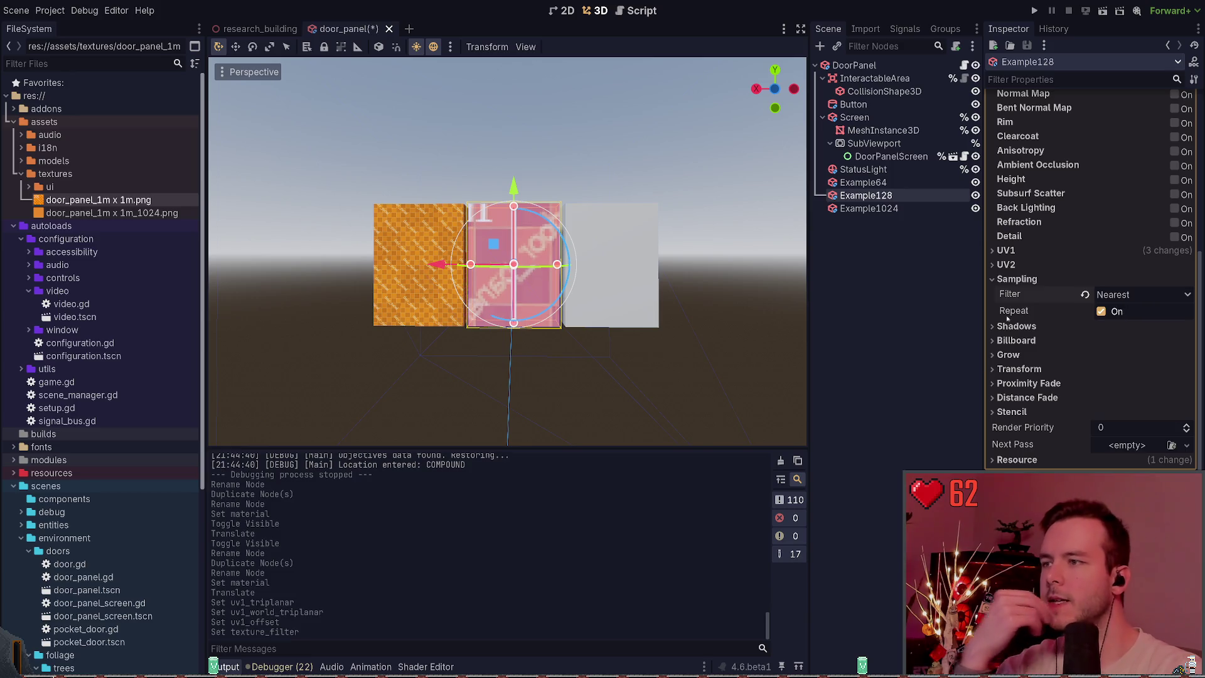
{"action": "scroll", "coordinate": [1067, 306], "scroll_direction": "up", "scroll_amount": 5}
{"action": "key", "text": "ctrl+s"}
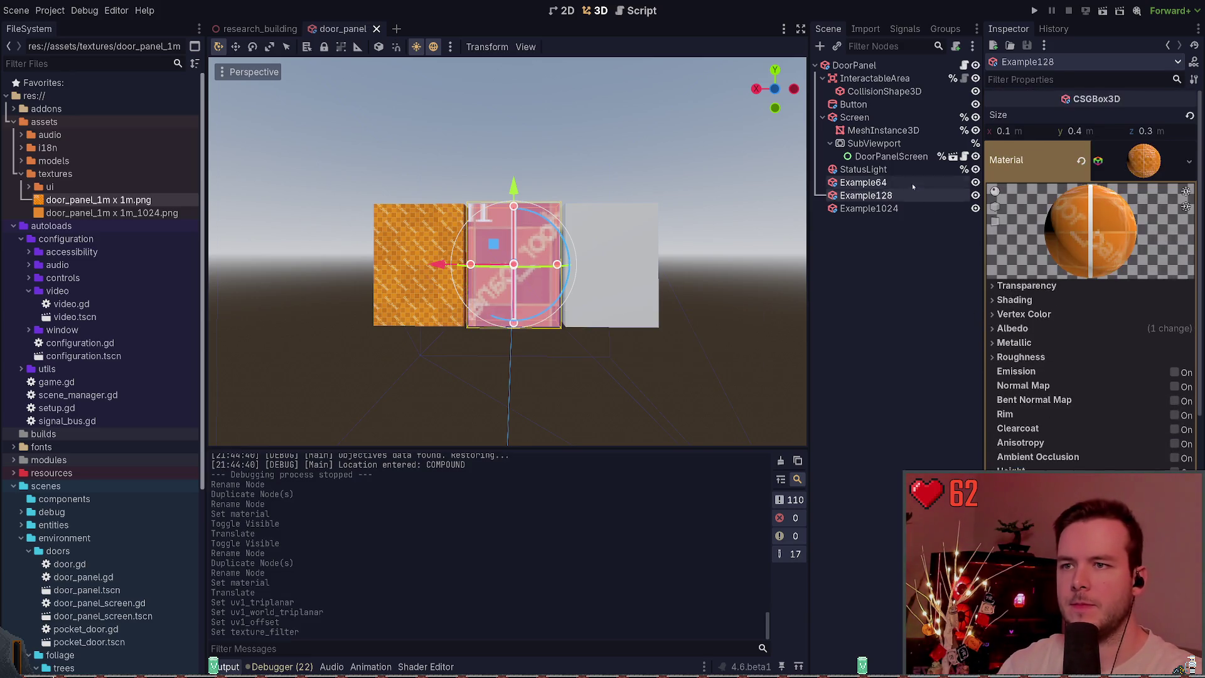
{"action": "left_click", "coordinate": [912, 183]}
{"action": "left_click", "coordinate": [866, 195]}
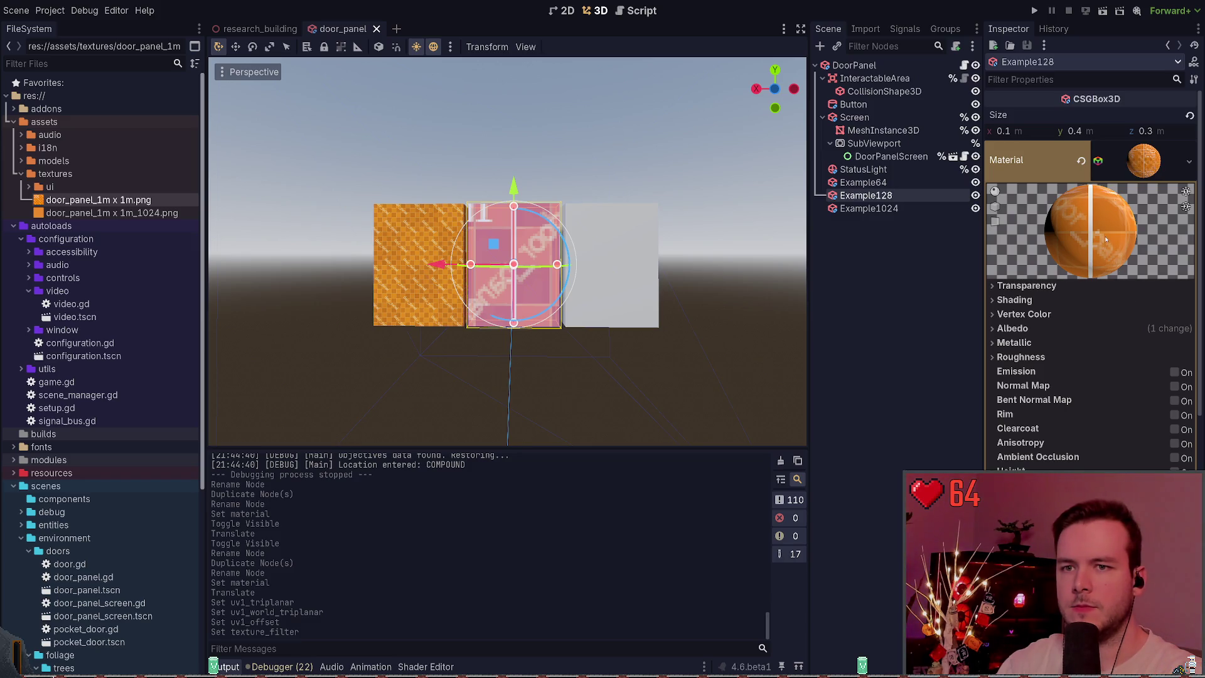
{"action": "left_click", "coordinate": [865, 182]}
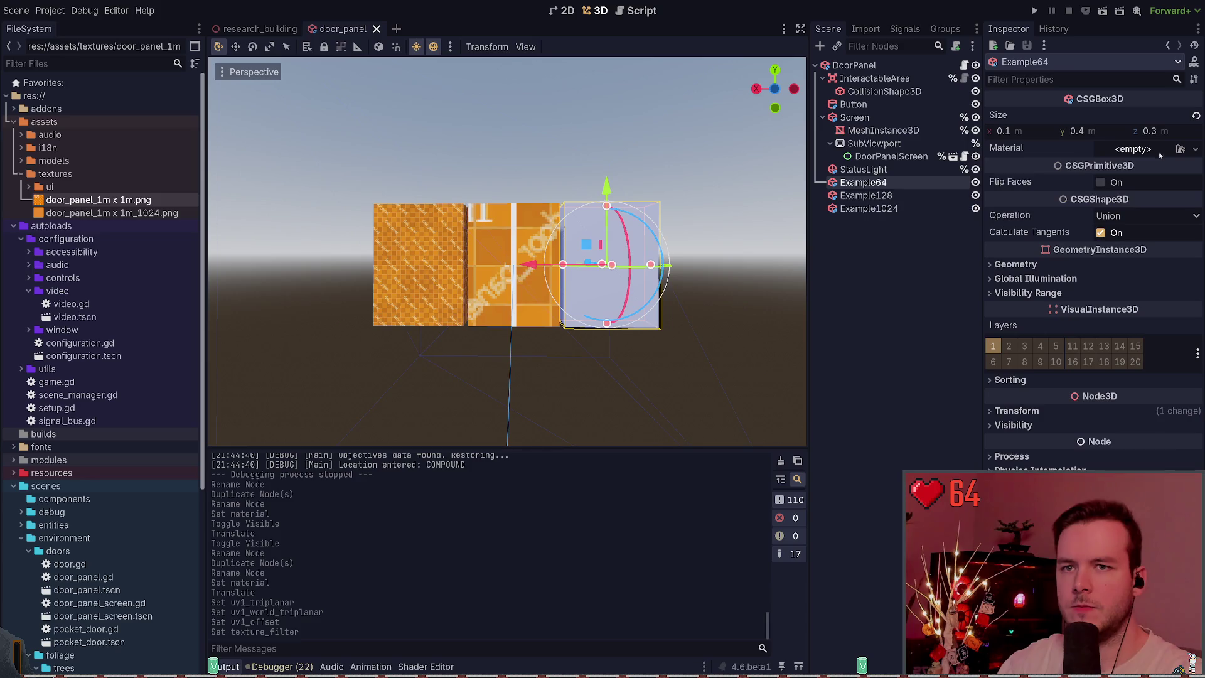
Give Example64 the orange door material, save, and expand its Albedo settings.
{"action": "left_click", "coordinate": [1103, 163]}
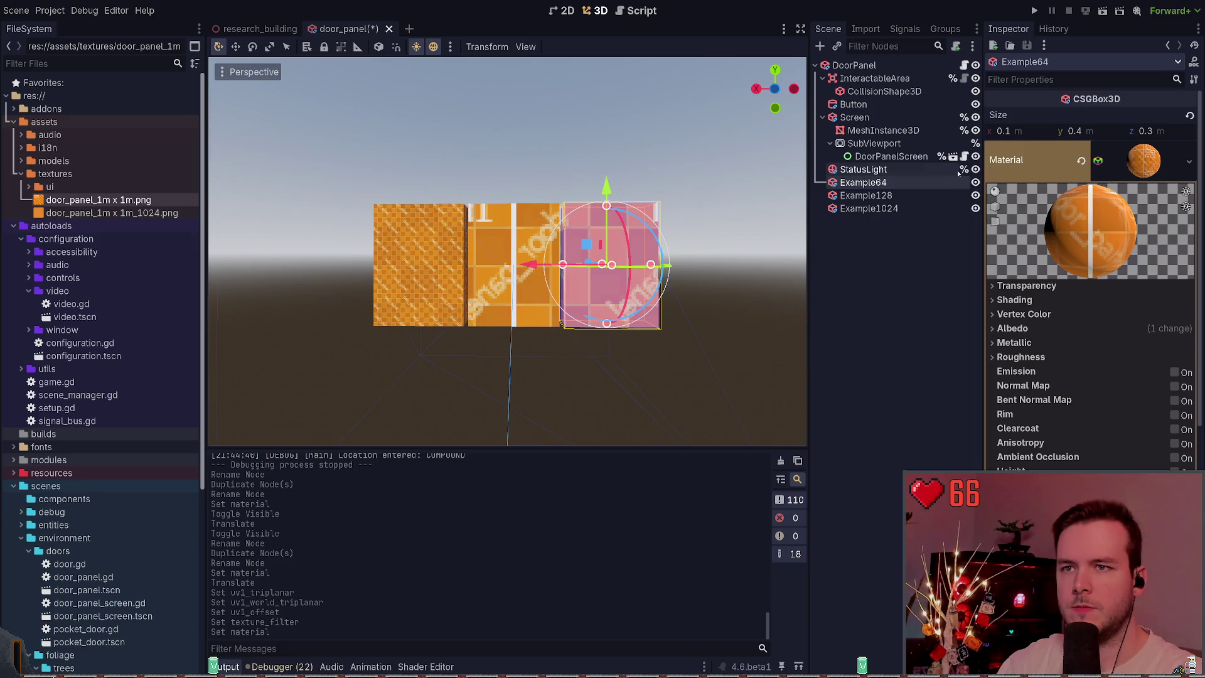
{"action": "key", "text": "Down"}
{"action": "key", "text": "Down"}
{"action": "scroll", "coordinate": [1106, 133], "scroll_direction": "up", "scroll_amount": 3}
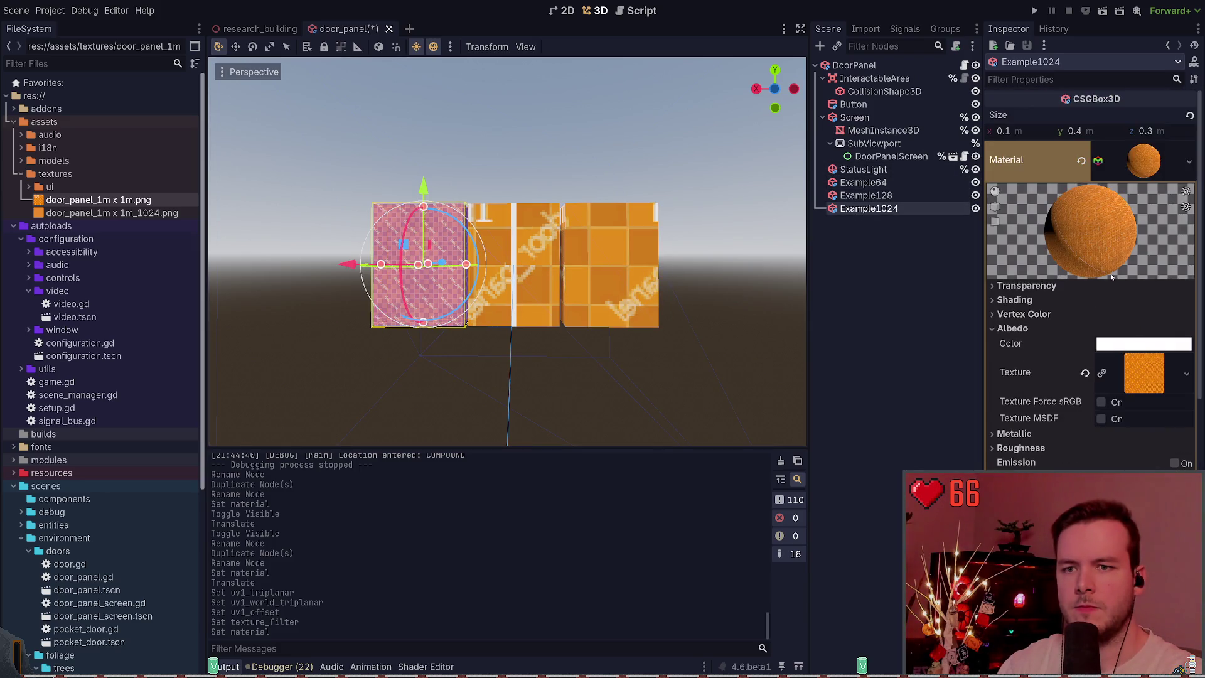
{"action": "key", "text": "ctrl+s"}
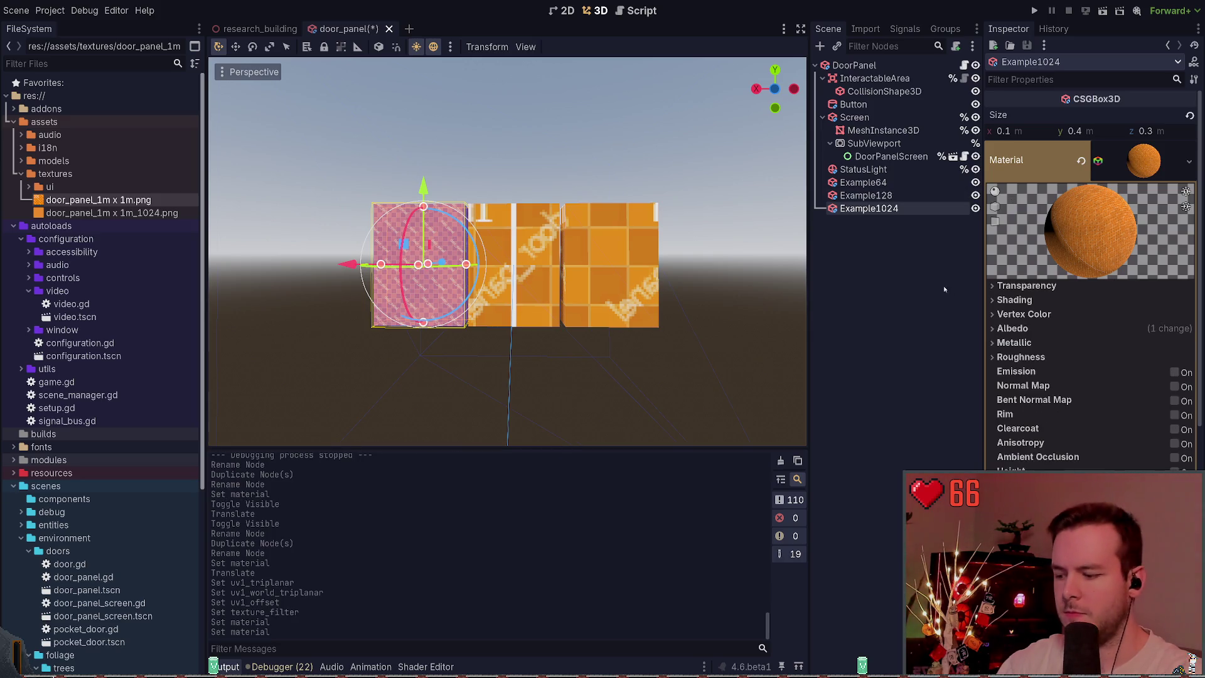
{"action": "left_click", "coordinate": [895, 195]}
{"action": "left_click", "coordinate": [895, 182]}
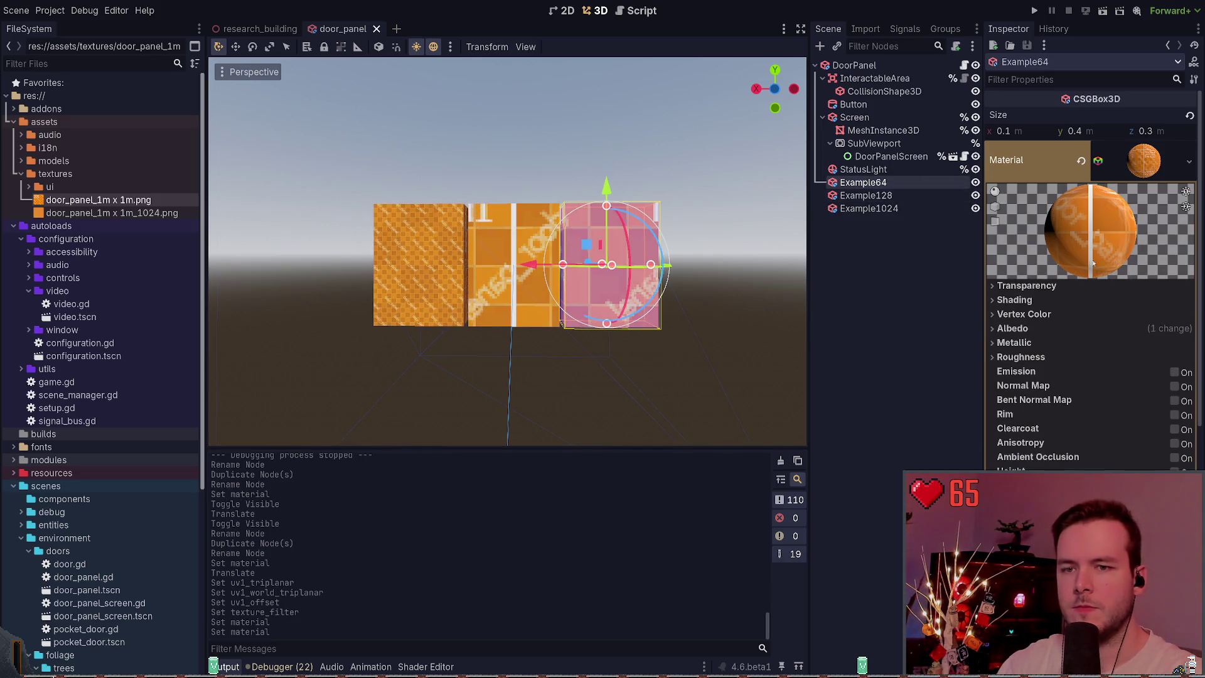
{"action": "left_click", "coordinate": [1060, 330]}
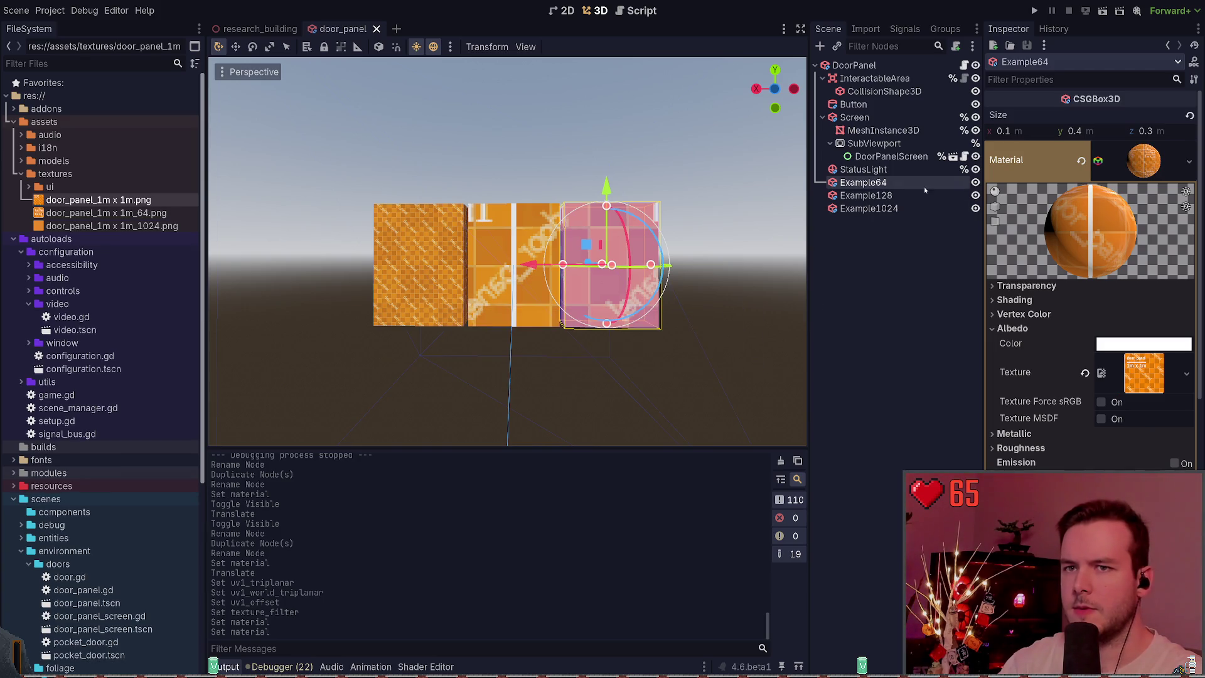
Assign a new door panel texture to Example64's Albedo Texture slot and save.
{"action": "mouse_move", "coordinate": [107, 226]}
{"action": "left_mouse_down"}
{"action": "mouse_move", "coordinate": [1172, 166]}
{"action": "mouse_move", "coordinate": [1153, 155]}
{"action": "left_mouse_up"}
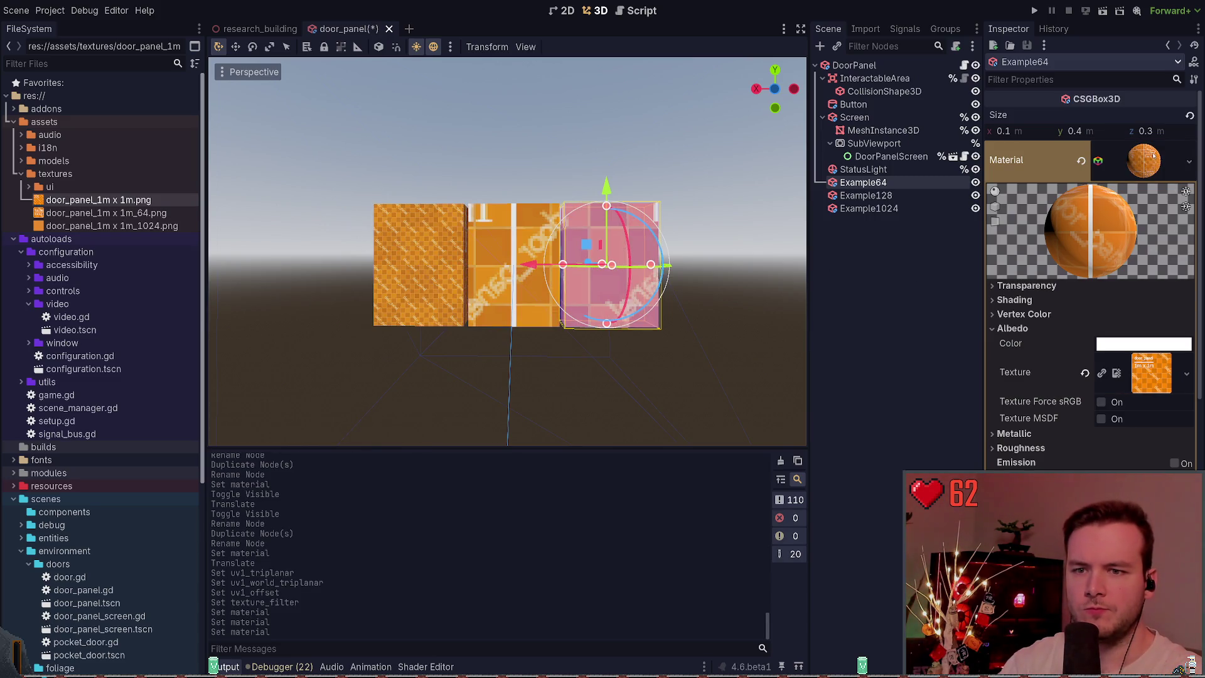
{"action": "key", "text": "ctrl+z"}
{"action": "left_click_drag", "start_coordinate": [112, 226], "coordinate": [1143, 374]}
{"action": "left_click", "coordinate": [889, 280]}
{"action": "key", "text": "ctrl+s"}
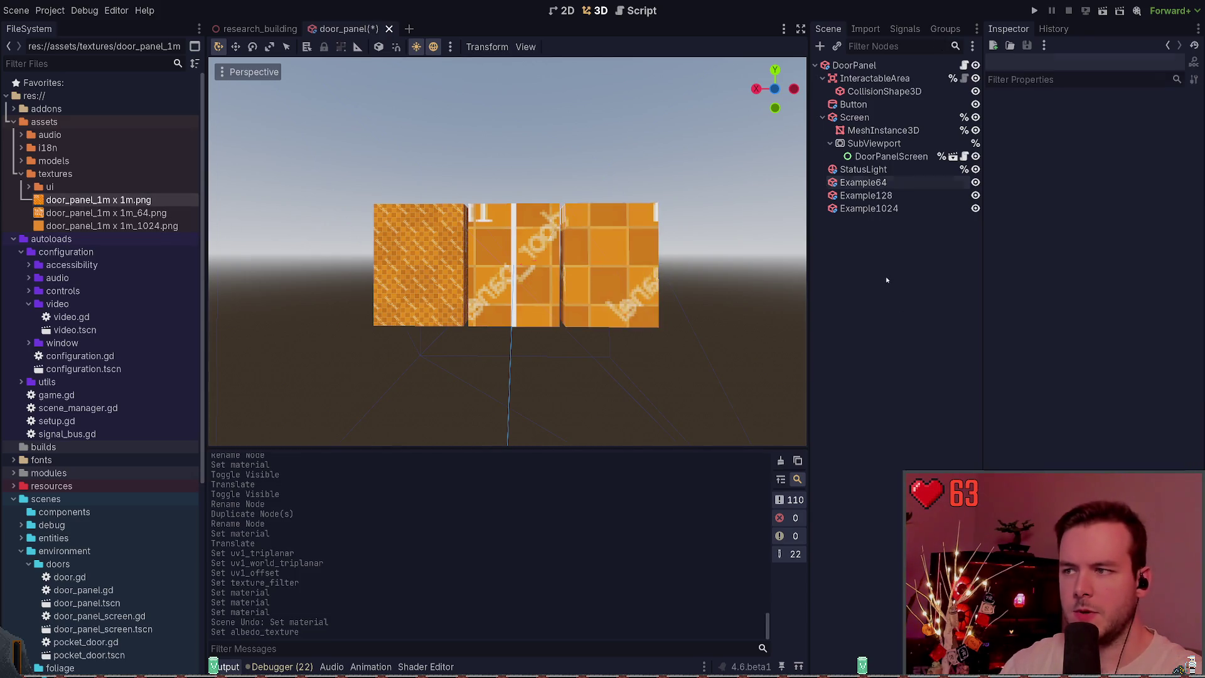
Put door_panel_1m x 1m_64.png on Example128's material and save.
{"action": "left_click", "coordinate": [866, 195]}
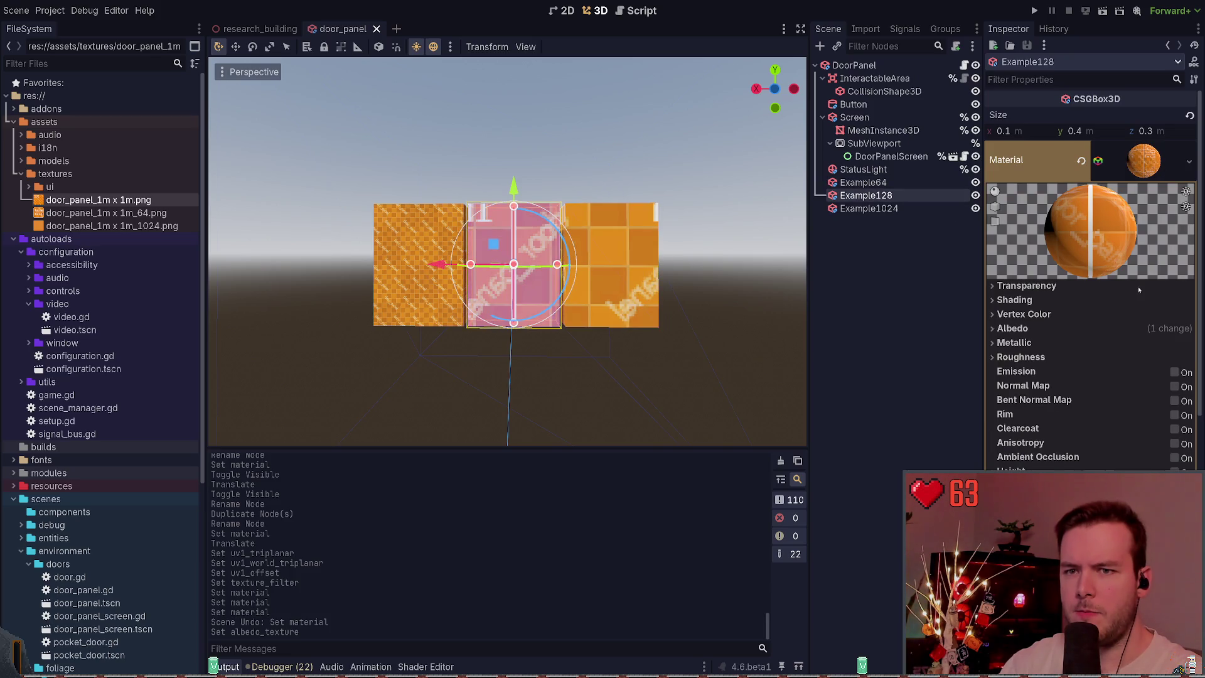
{"action": "left_click_drag", "start_coordinate": [107, 213], "coordinate": [1151, 166]}
{"action": "key", "text": "ctrl+s"}
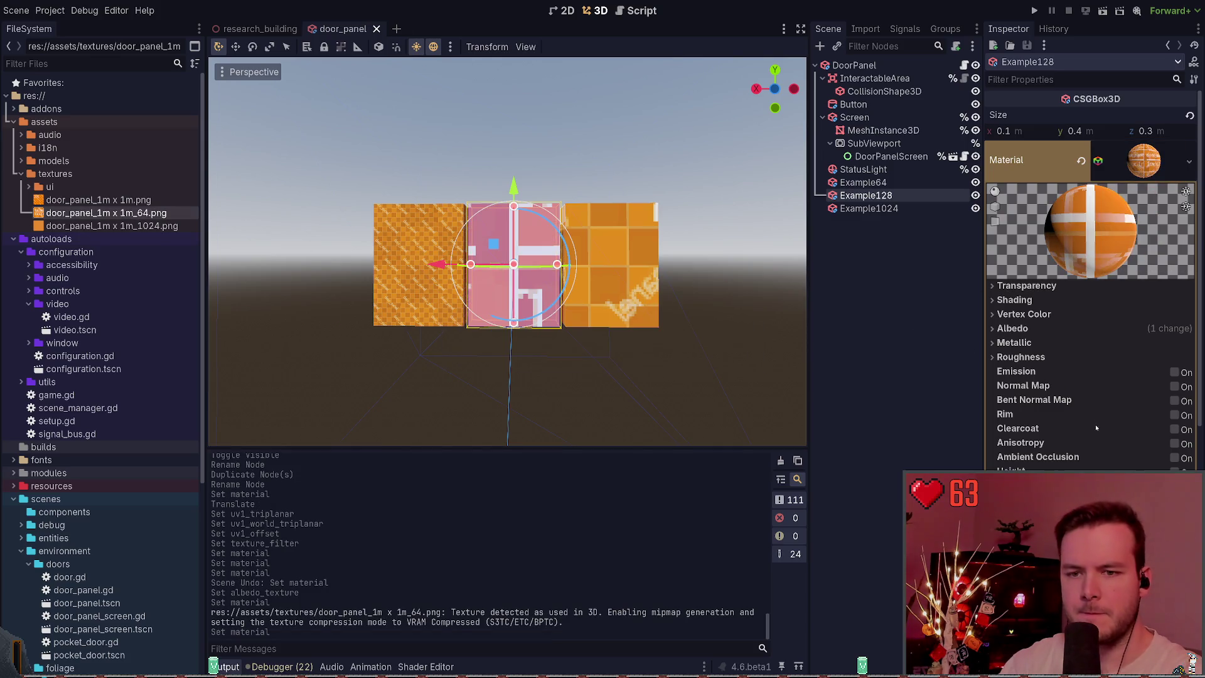
Inspect the UV1 mapping settings of the Example128, Example64 and Example1024 boxes.
{"action": "scroll", "coordinate": [1067, 439], "scroll_direction": "down", "scroll_amount": 2}
{"action": "left_click", "coordinate": [1041, 467]}
{"action": "scroll", "coordinate": [1067, 427], "scroll_direction": "down", "scroll_amount": 4}
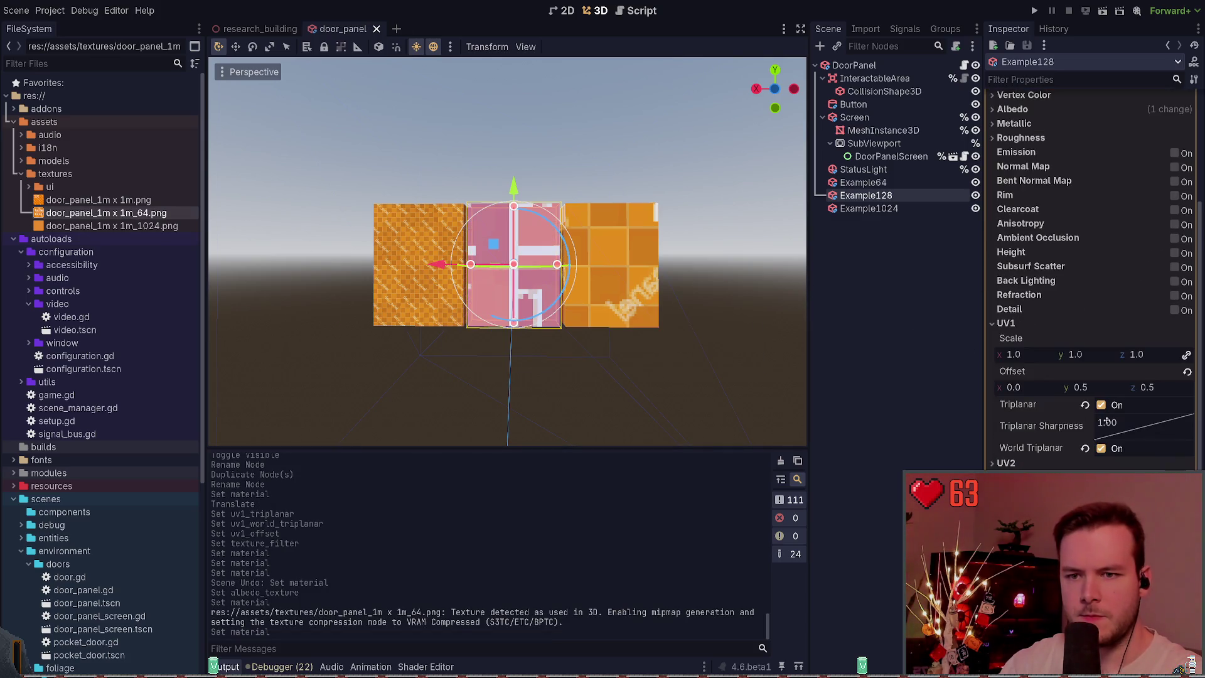
{"action": "scroll", "coordinate": [1067, 357], "scroll_direction": "up", "scroll_amount": 6}
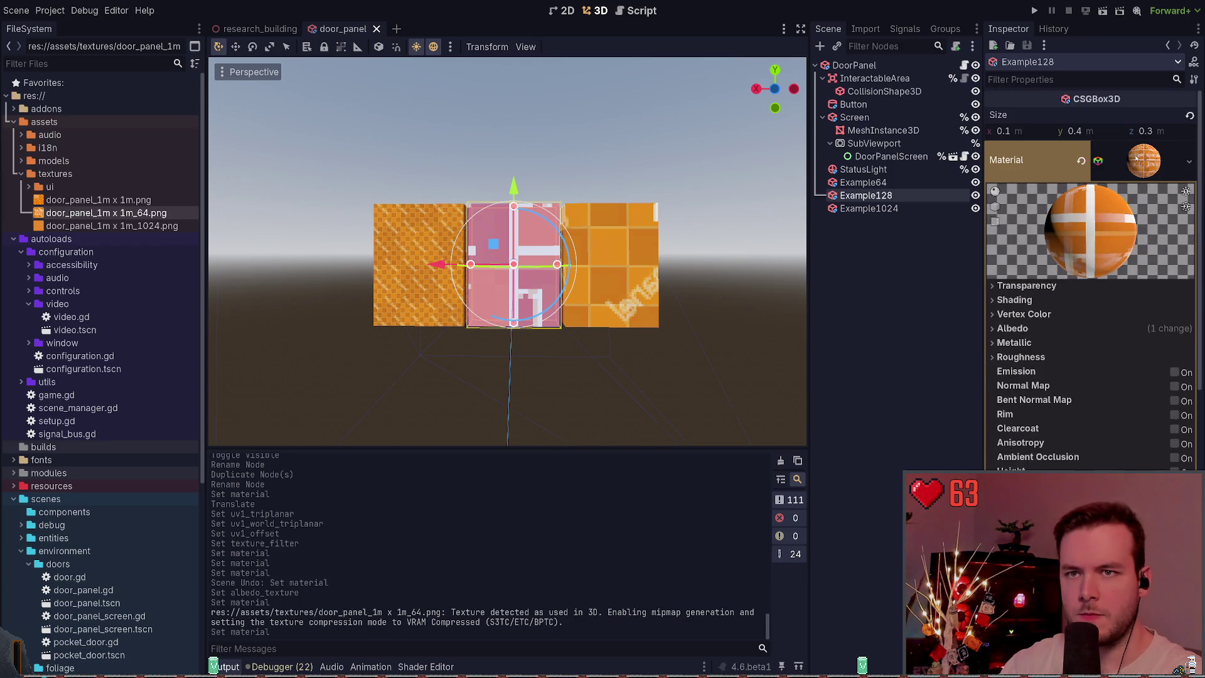
{"action": "left_click", "coordinate": [862, 182]}
{"action": "scroll", "coordinate": [1063, 430], "scroll_direction": "down", "scroll_amount": 4}
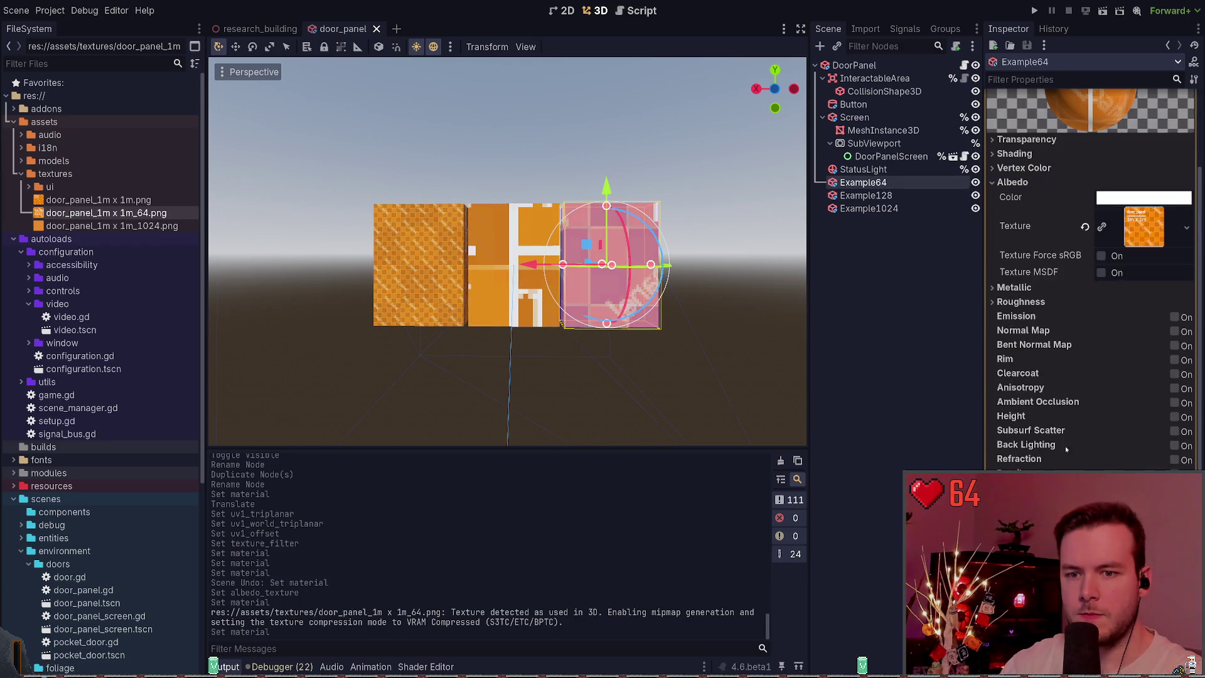
{"action": "left_click", "coordinate": [868, 208]}
{"action": "scroll", "coordinate": [1036, 320], "scroll_direction": "down", "scroll_amount": 3}
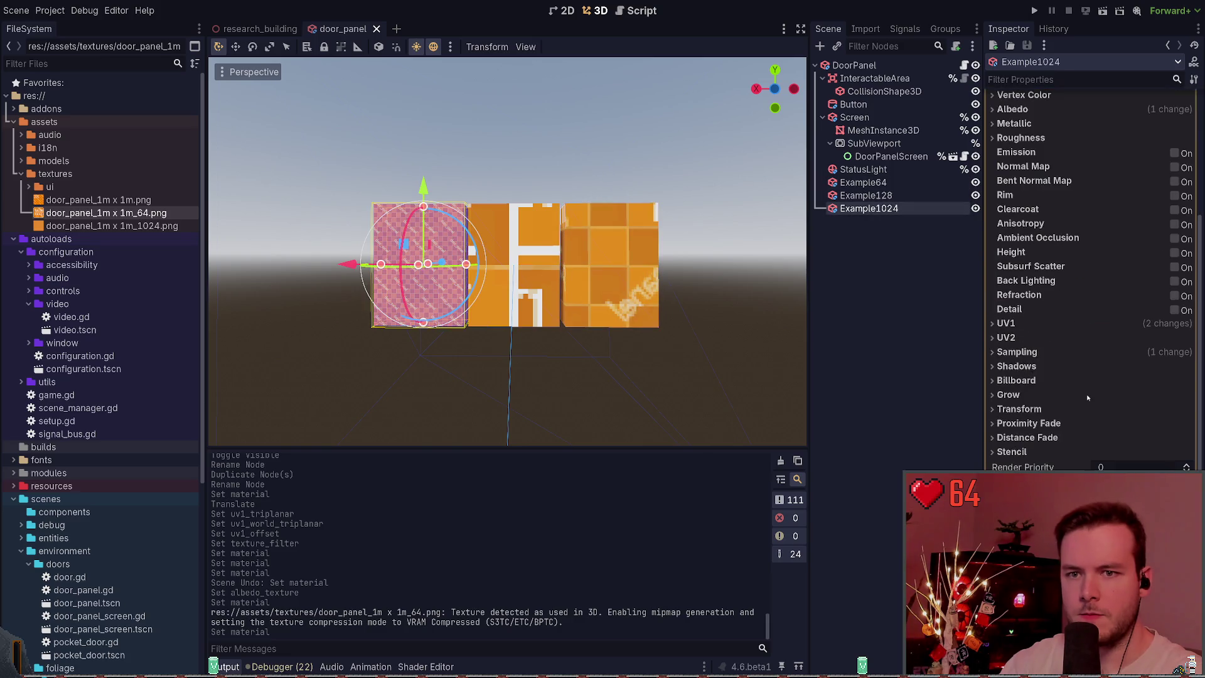
Toggle UV1 World Triplanar on Example1024 on and back off, then save the scene.
{"action": "left_click", "coordinate": [1114, 448]}
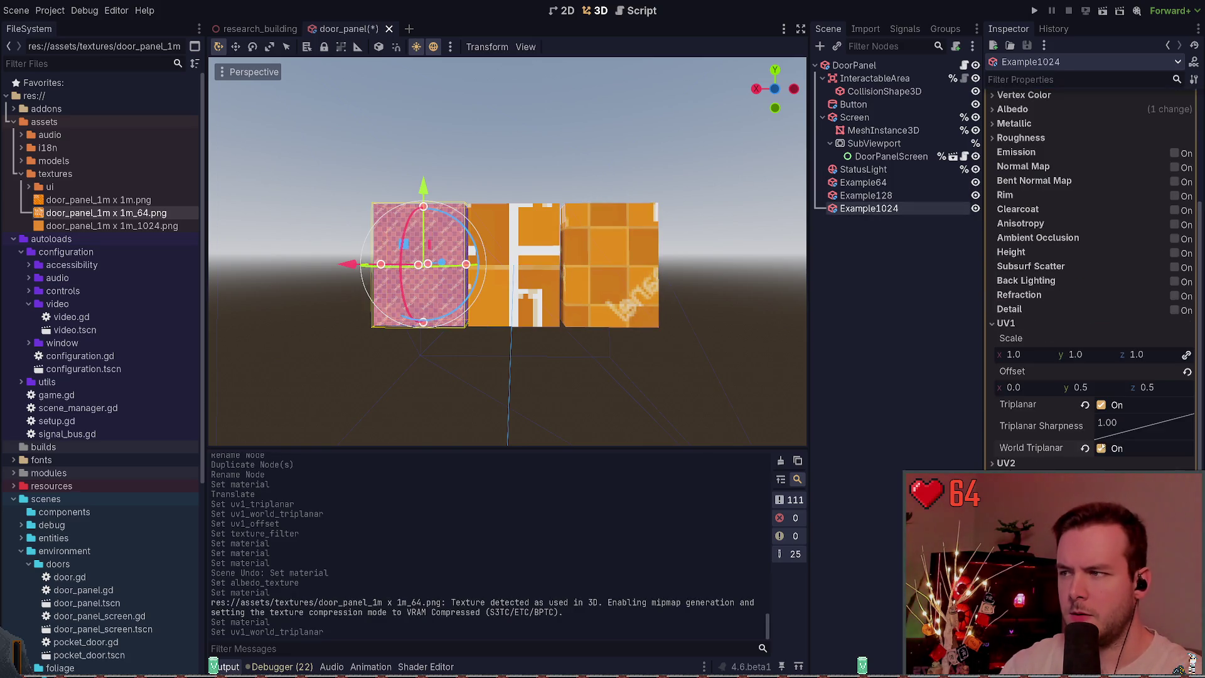
{"action": "left_click", "coordinate": [1114, 448]}
{"action": "key", "text": "ctrl+s"}
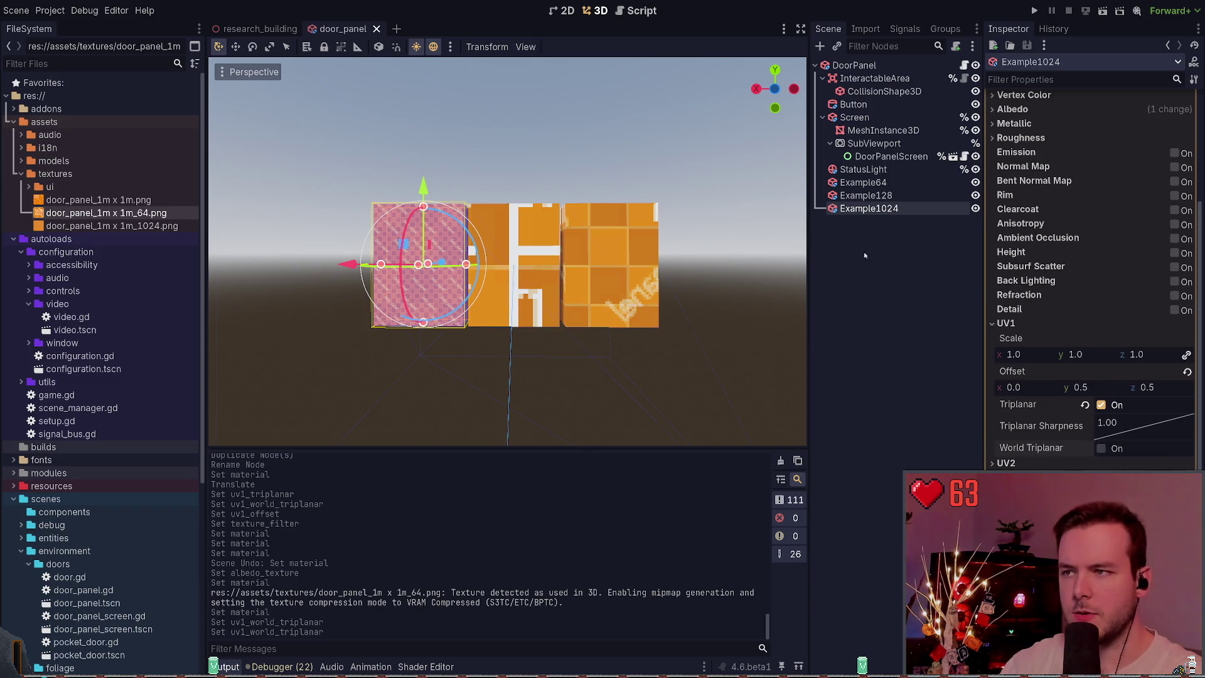
Toggle Example128's UV1 World Triplanar off and back on, undoing a UV1 offset reset.
{"action": "left_click", "coordinate": [905, 195]}
{"action": "scroll", "coordinate": [1093, 408], "scroll_direction": "down", "scroll_amount": 5}
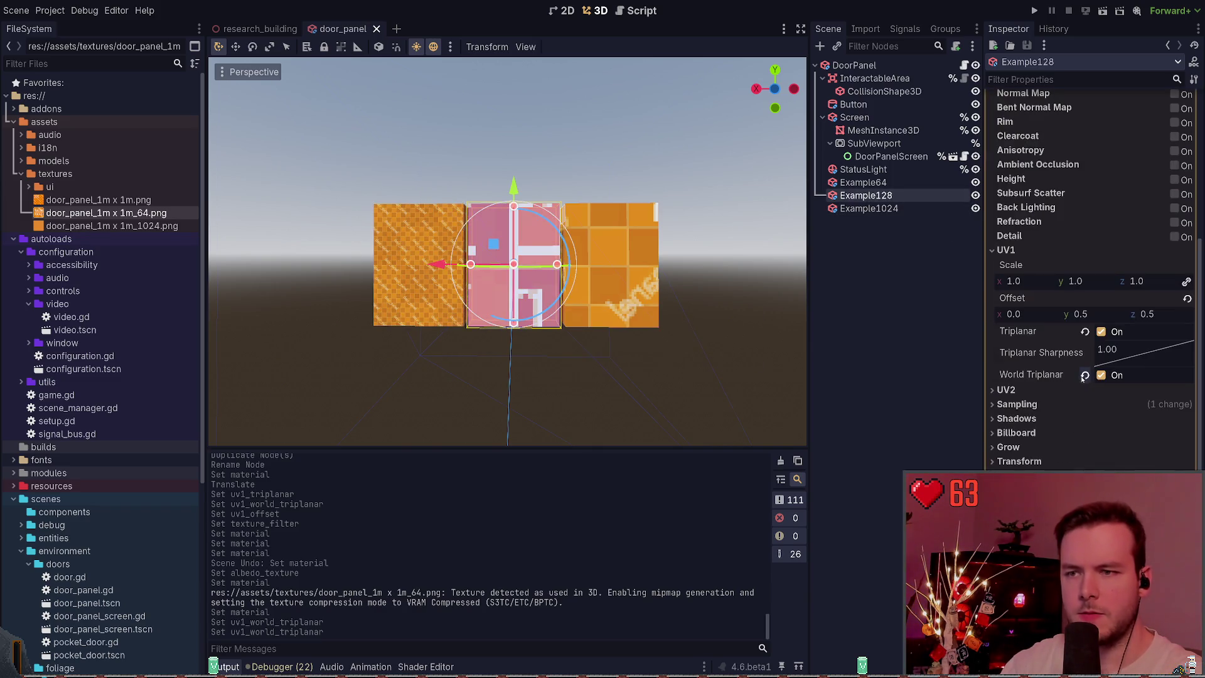
{"action": "left_click", "coordinate": [1101, 375]}
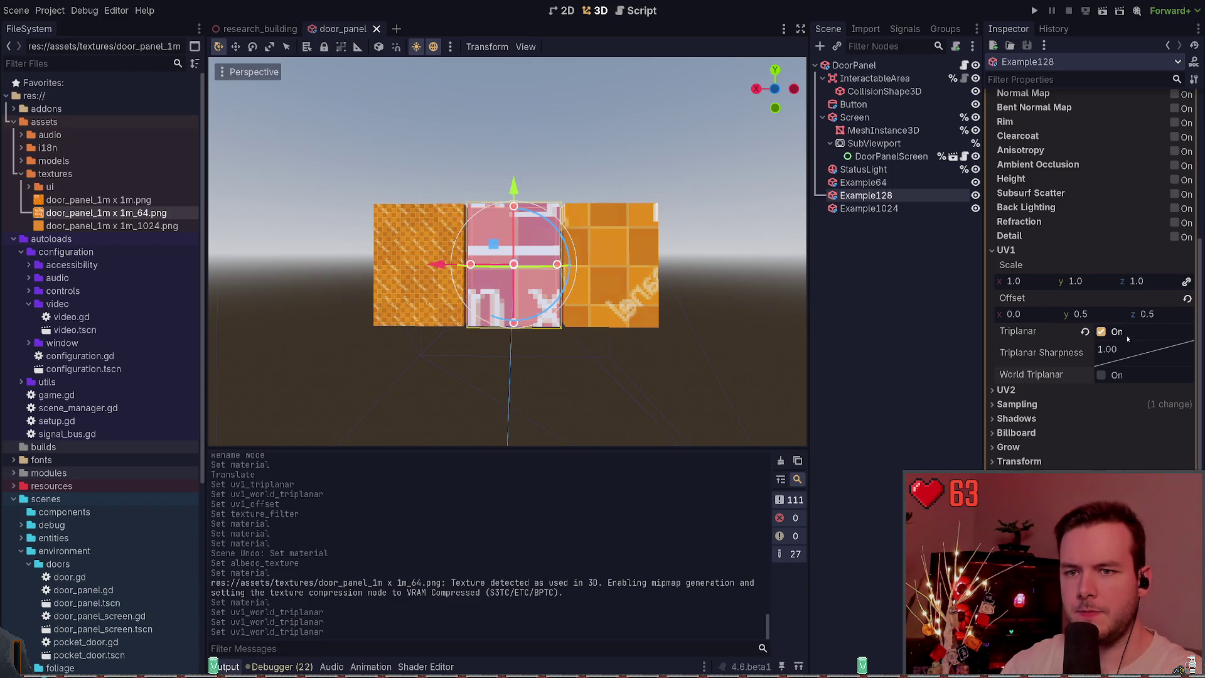
{"action": "left_click", "coordinate": [1187, 299]}
{"action": "key", "text": "ctrl+z"}
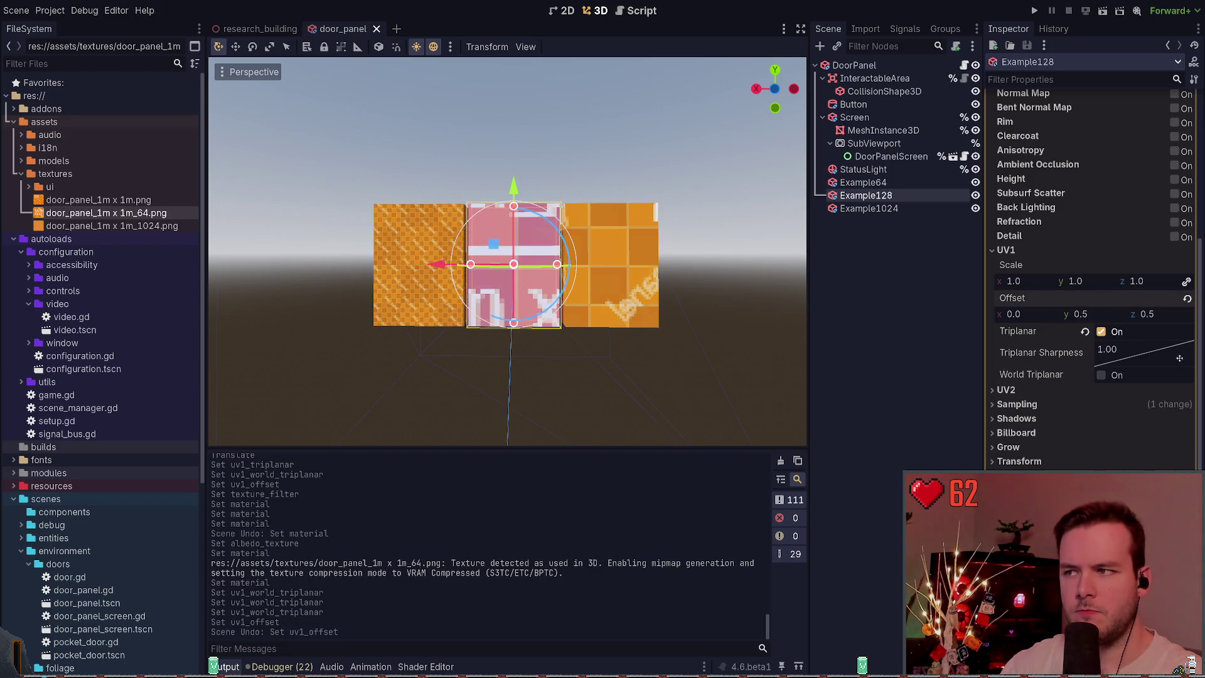
{"action": "left_click", "coordinate": [1101, 374]}
After comparing with Example64, set Example128's albedo texture to door_panel_1m x 1m.png.
{"action": "left_click", "coordinate": [863, 182]}
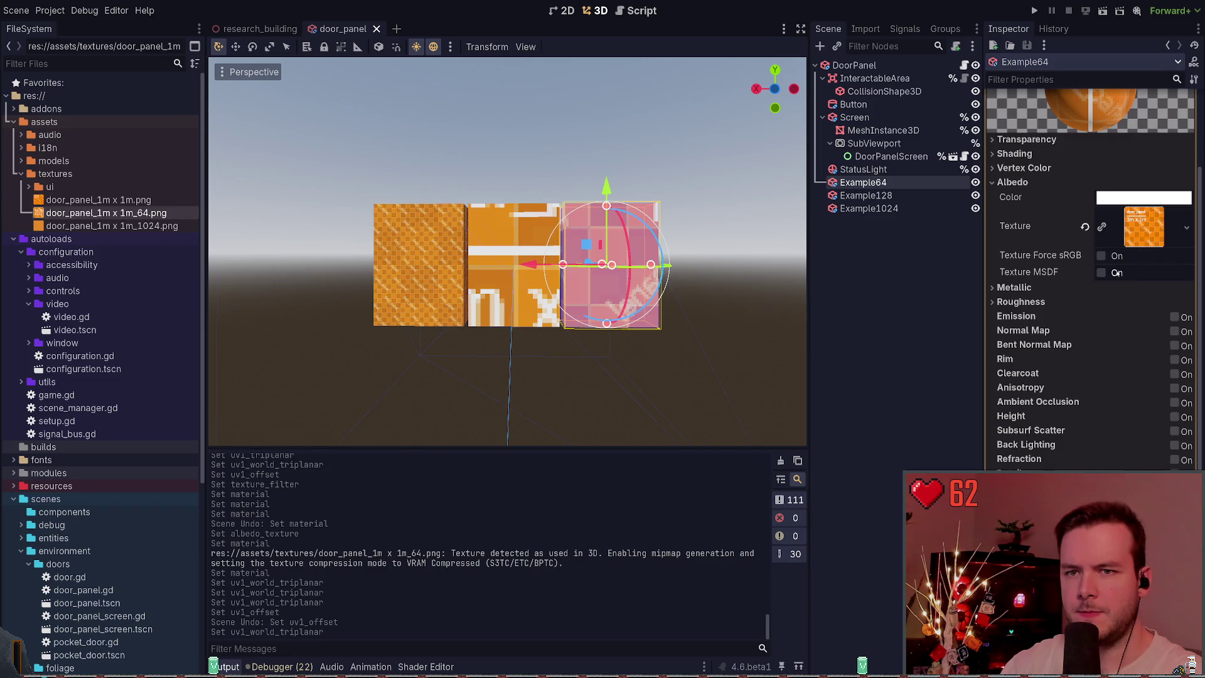
{"action": "left_click", "coordinate": [911, 196]}
{"action": "scroll", "coordinate": [1040, 243], "scroll_direction": "up", "scroll_amount": 5}
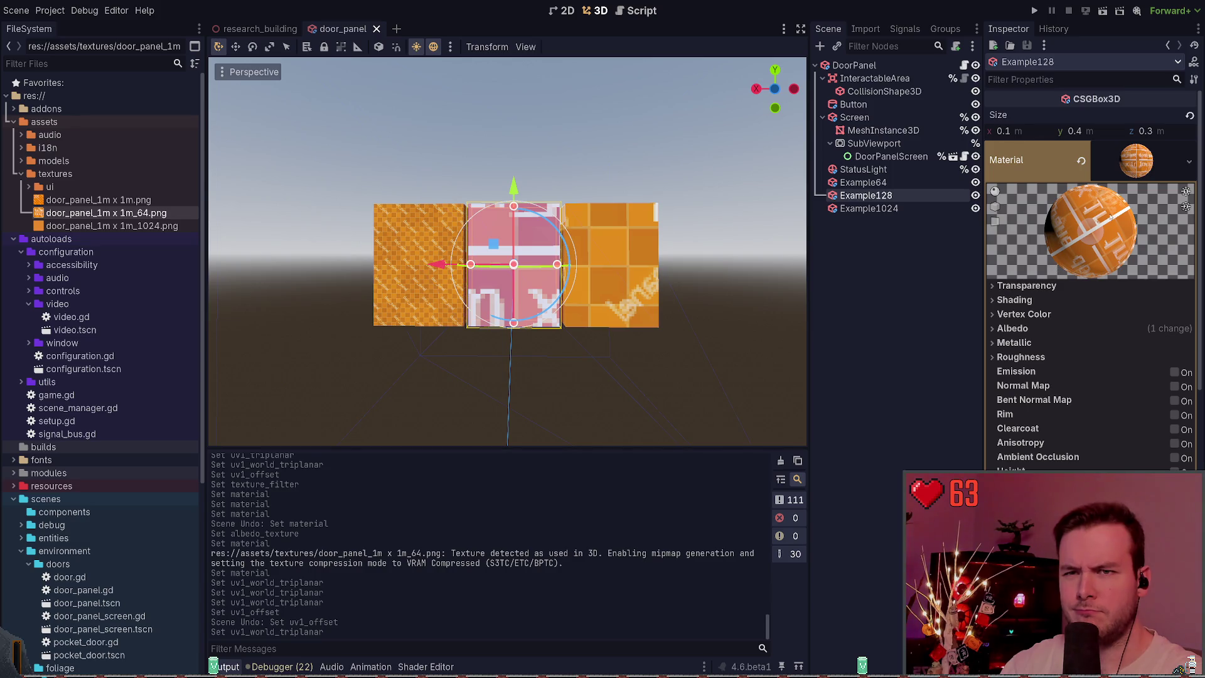
{"action": "left_click", "coordinate": [1069, 331]}
{"action": "mouse_move", "coordinate": [88, 199]}
{"action": "left_mouse_down"}
{"action": "mouse_move", "coordinate": [847, 310]}
{"action": "mouse_move", "coordinate": [1140, 376]}
{"action": "left_mouse_up"}
{"action": "left_click", "coordinate": [107, 213]}
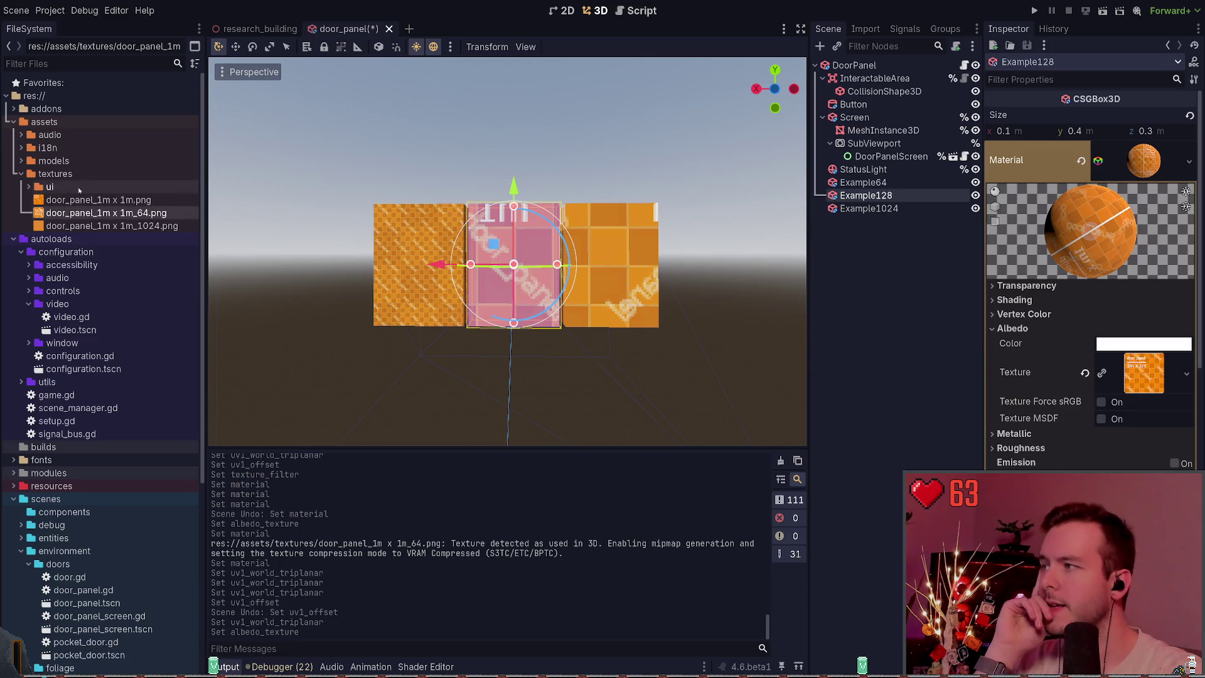
{"action": "left_click", "coordinate": [864, 182]}
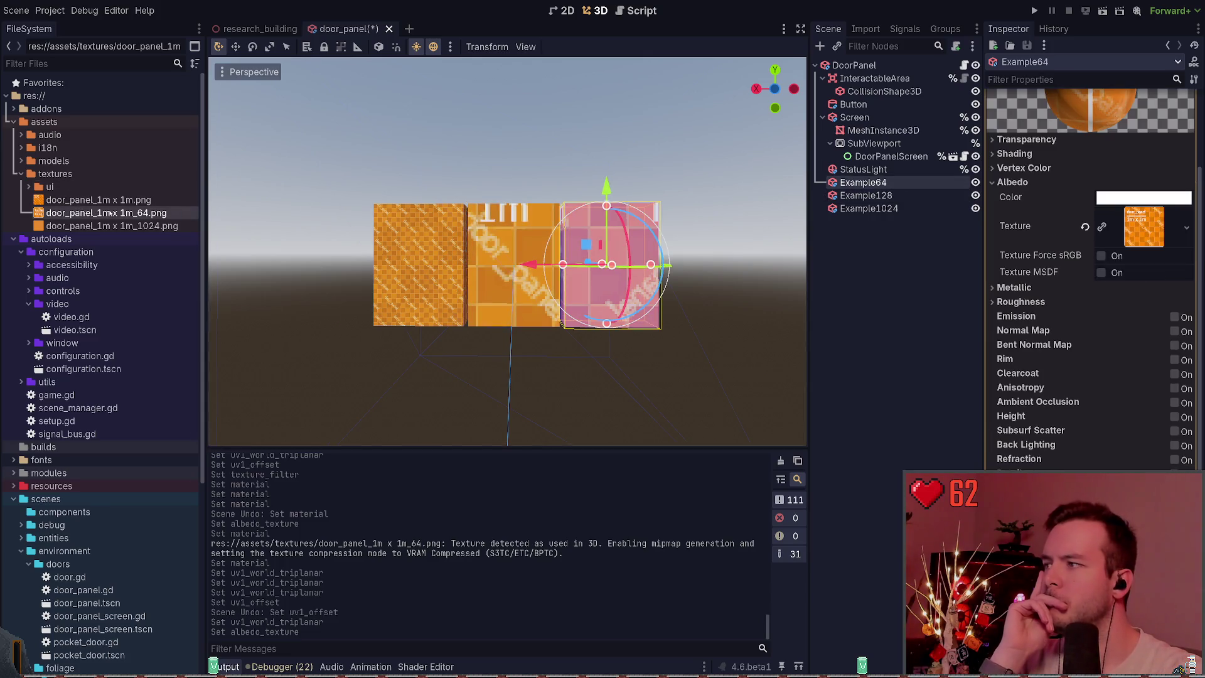